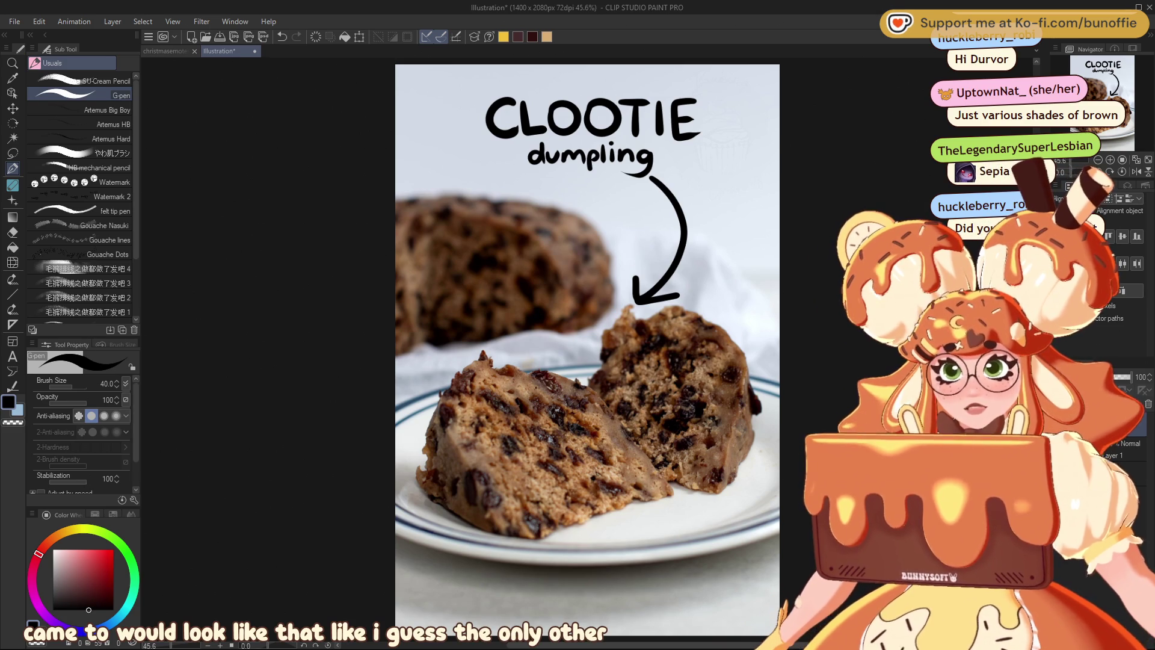
Zoom in on the clootie dumpling slices, then switch to the christmasemotes document.
scroll(468, 456, up, 1)
scroll(542, 460, up, 1)
scroll(722, 374, up, 1)
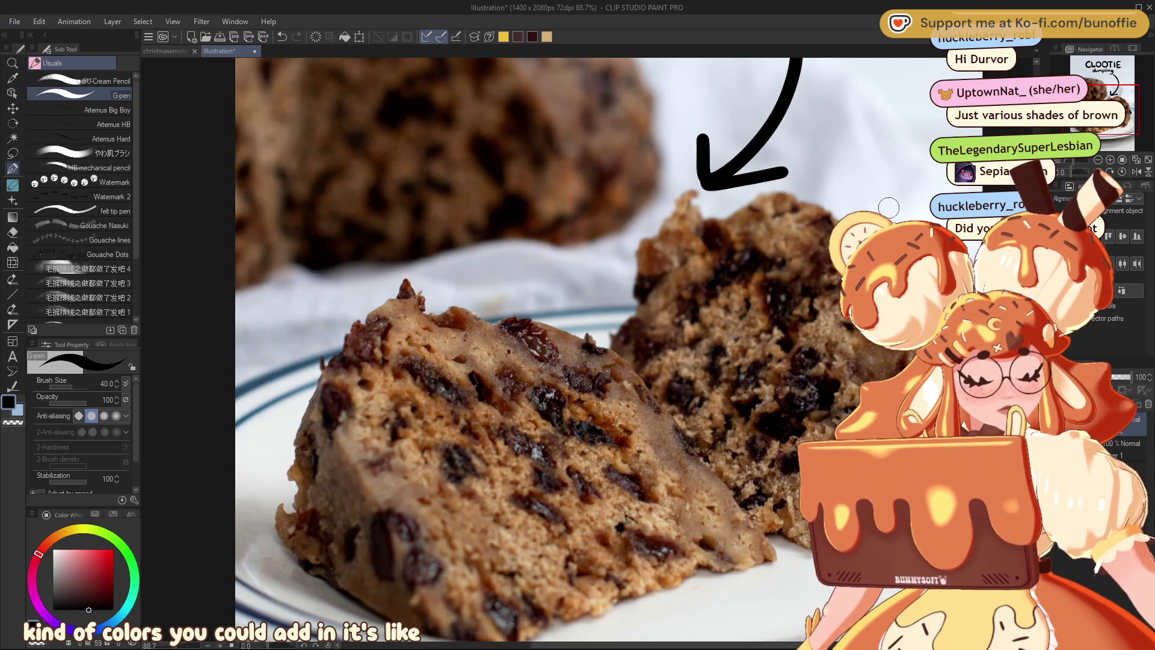
drag(541, 361, 511, 298)
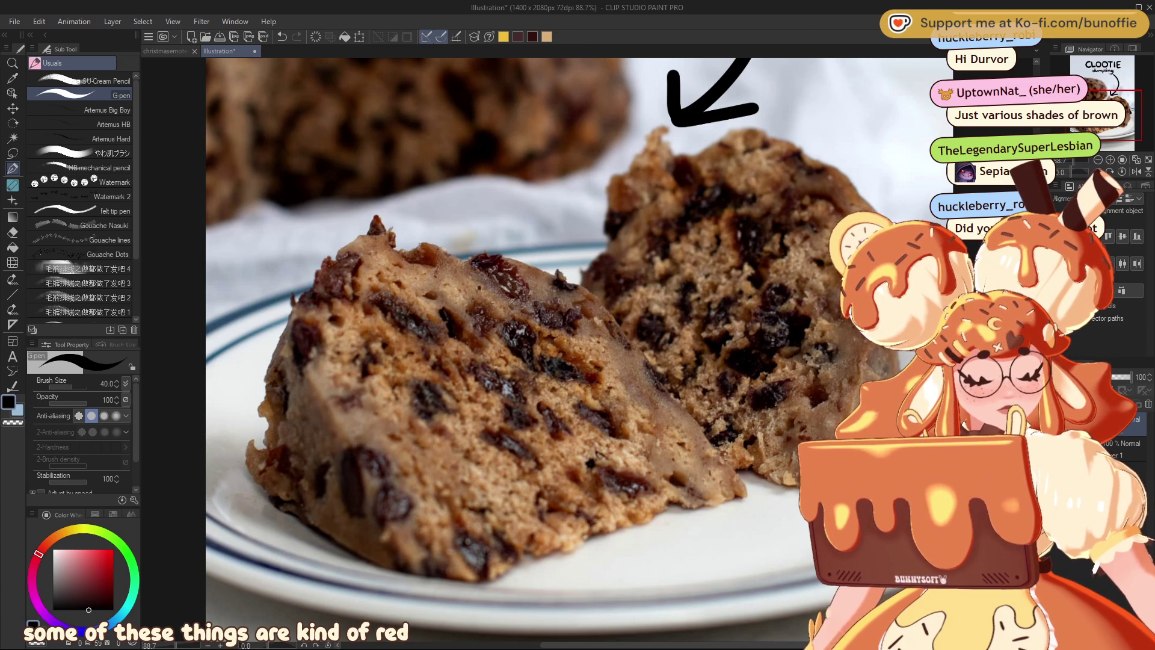
drag(512, 361, 527, 412)
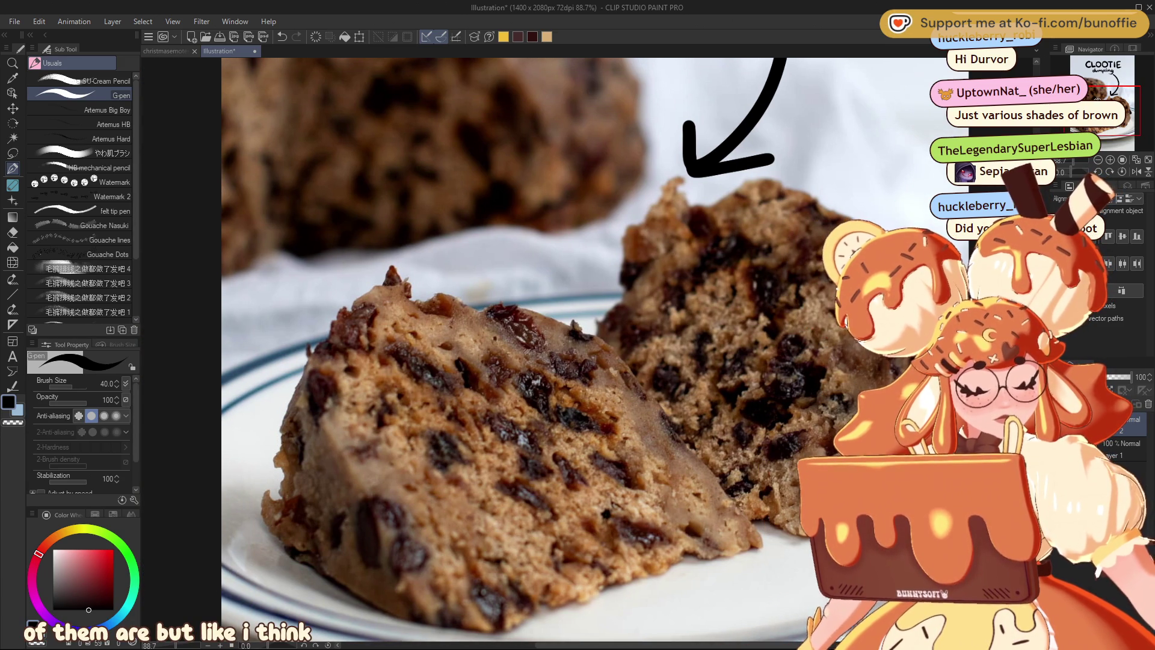
drag(526, 361, 484, 373)
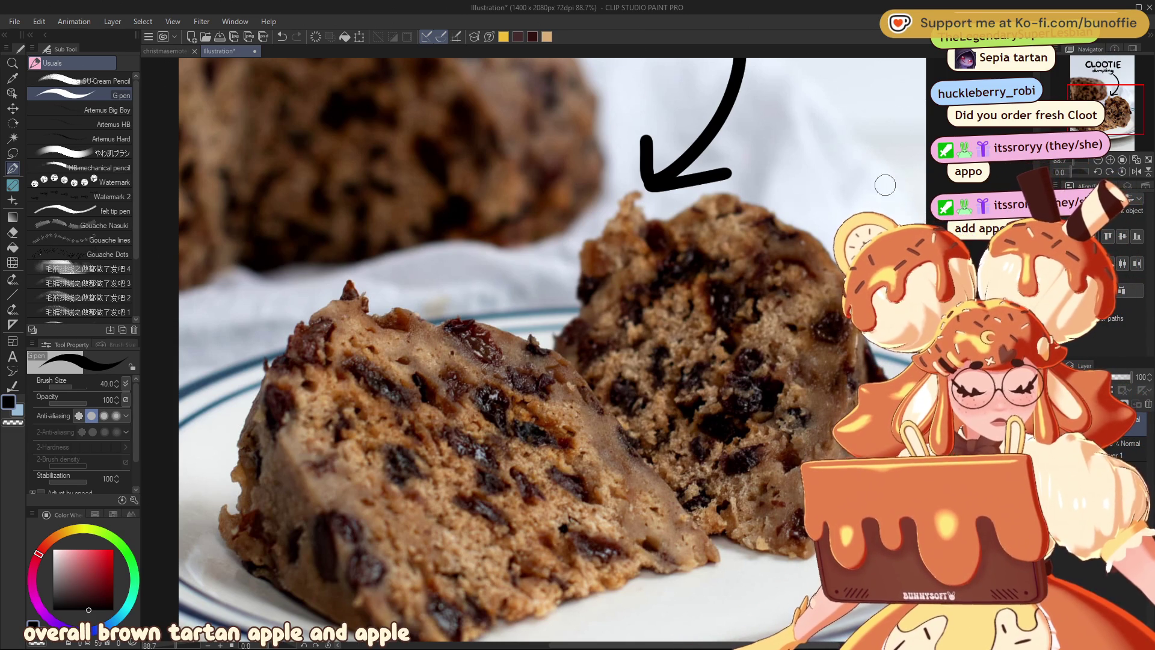
mouse_move(1112, 120)
mouse_down()
mouse_move(1101, 127)
mouse_move(1114, 121)
mouse_up()
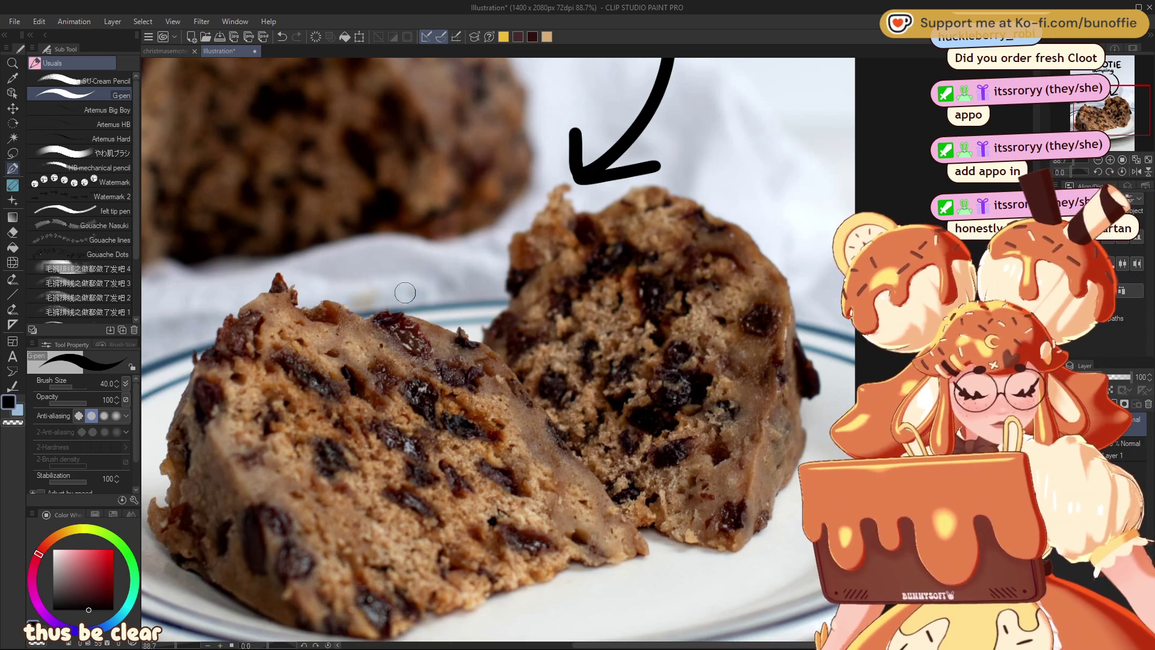
drag(1123, 102, 1119, 102)
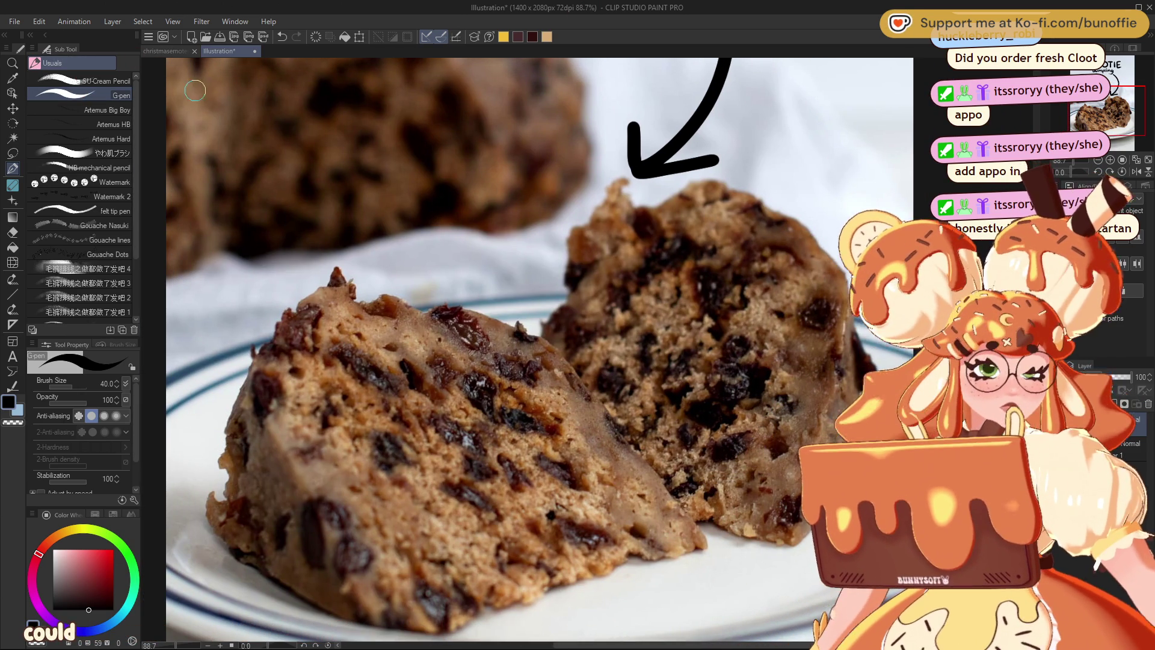
click(166, 51)
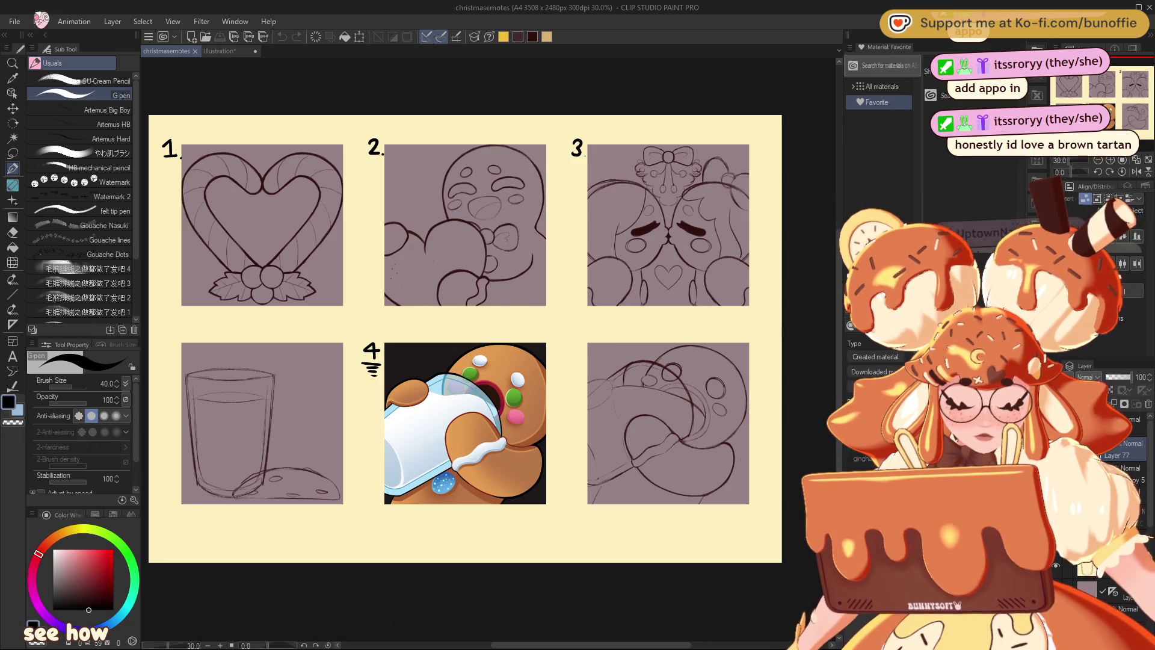
List all materials and drag the brown tartan material onto the christmasemotes canvas.
click(881, 87)
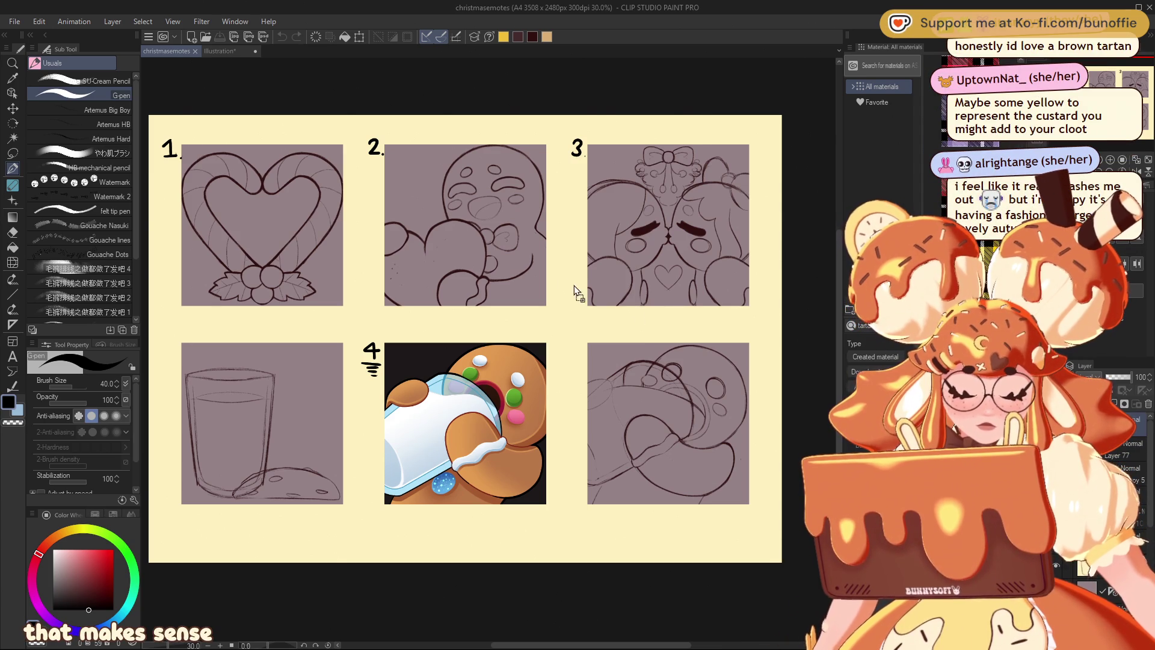
drag(635, 313, 534, 244)
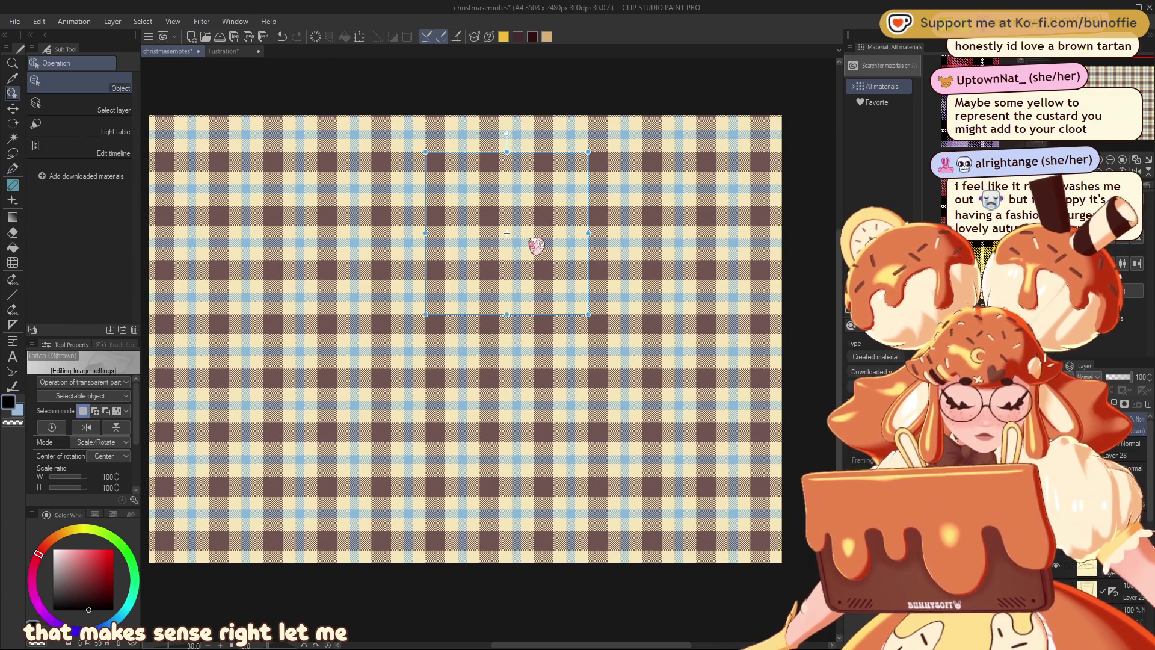
scroll(471, 190, up, 5)
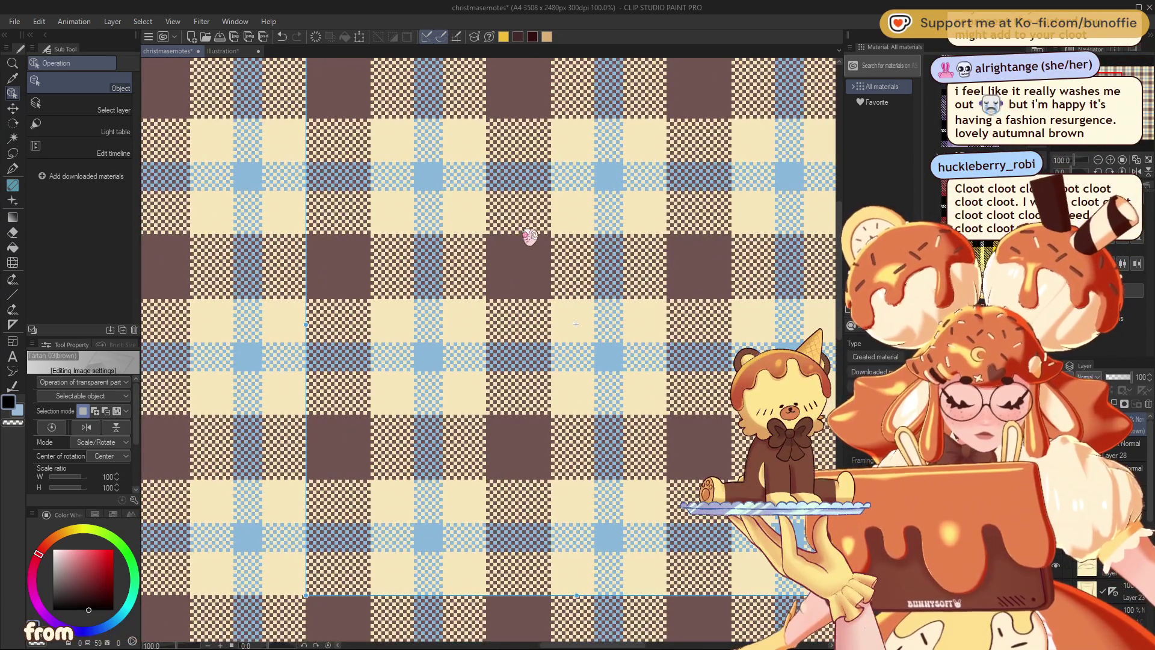
scroll(530, 237, down, 1)
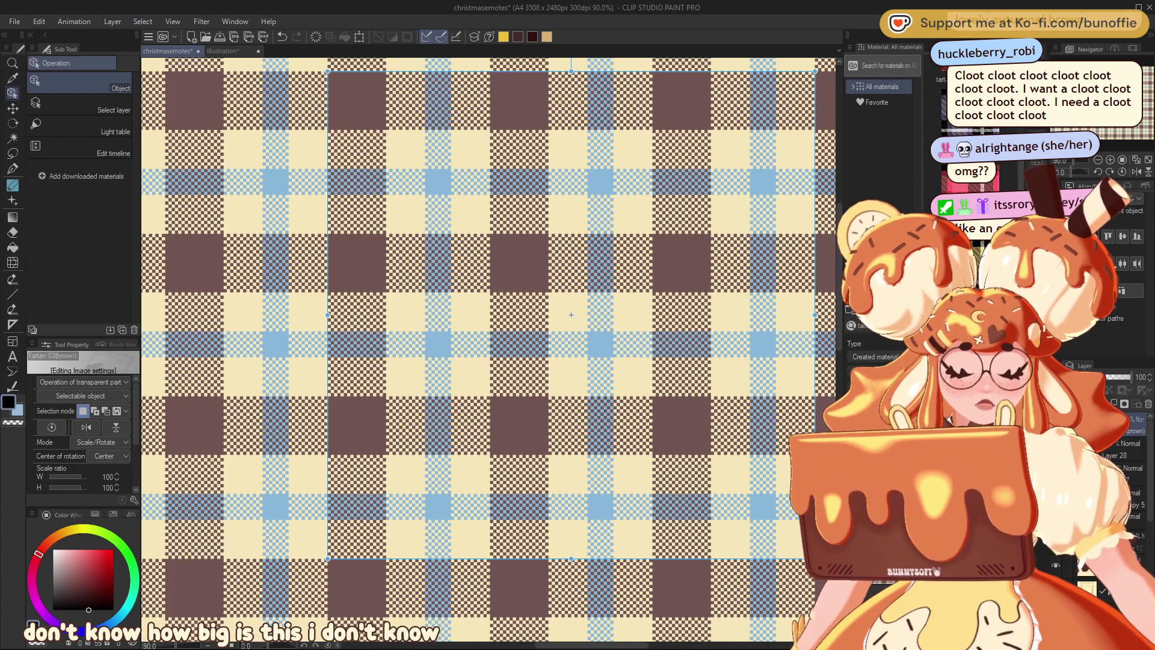
drag(510, 286, 525, 290)
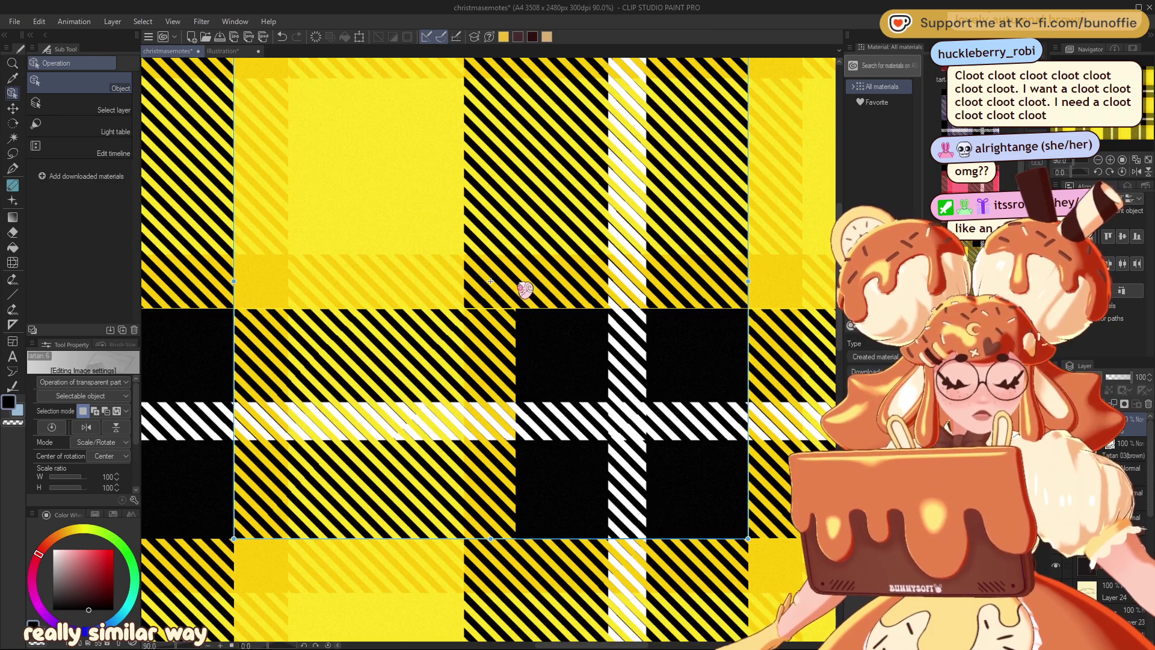
scroll(491, 281, down, 2)
scroll(536, 272, down, 1)
scroll(537, 271, down, 1)
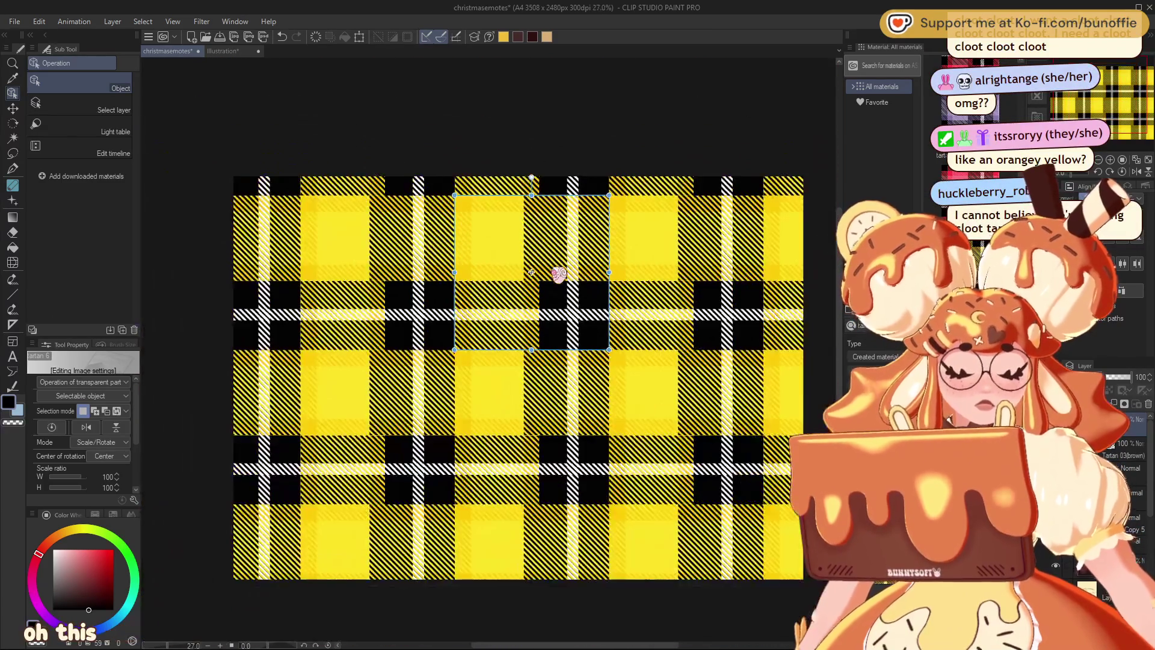
scroll(536, 272, down, 1)
scroll(536, 271, up, 1)
scroll(529, 274, up, 1)
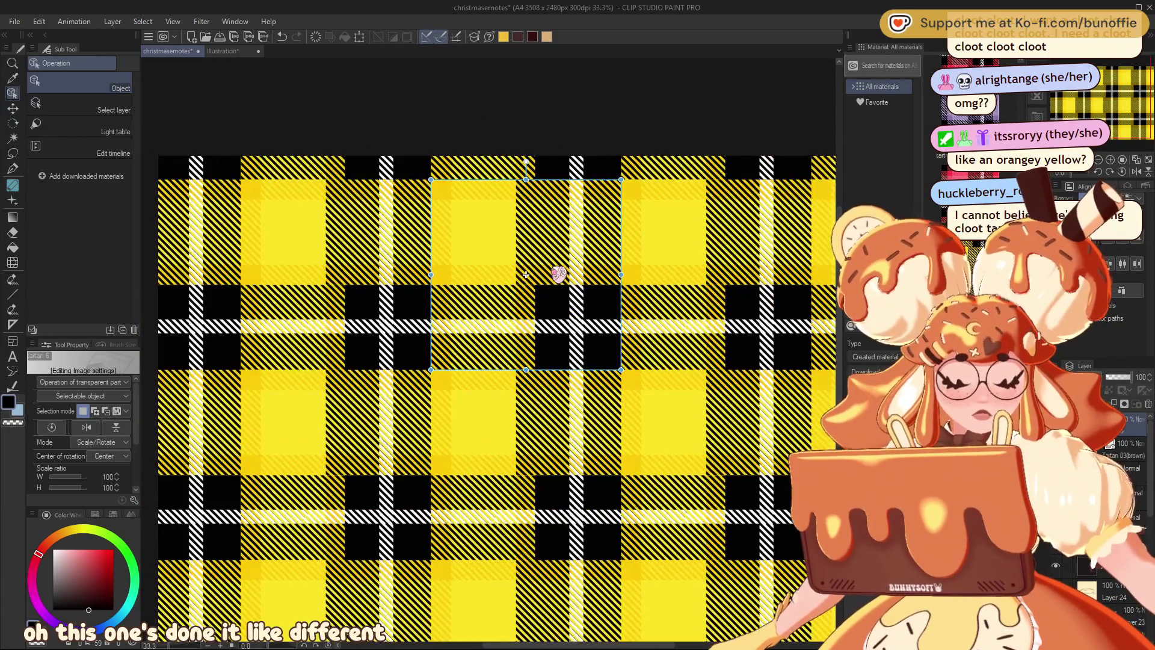
scroll(521, 276, up, 1)
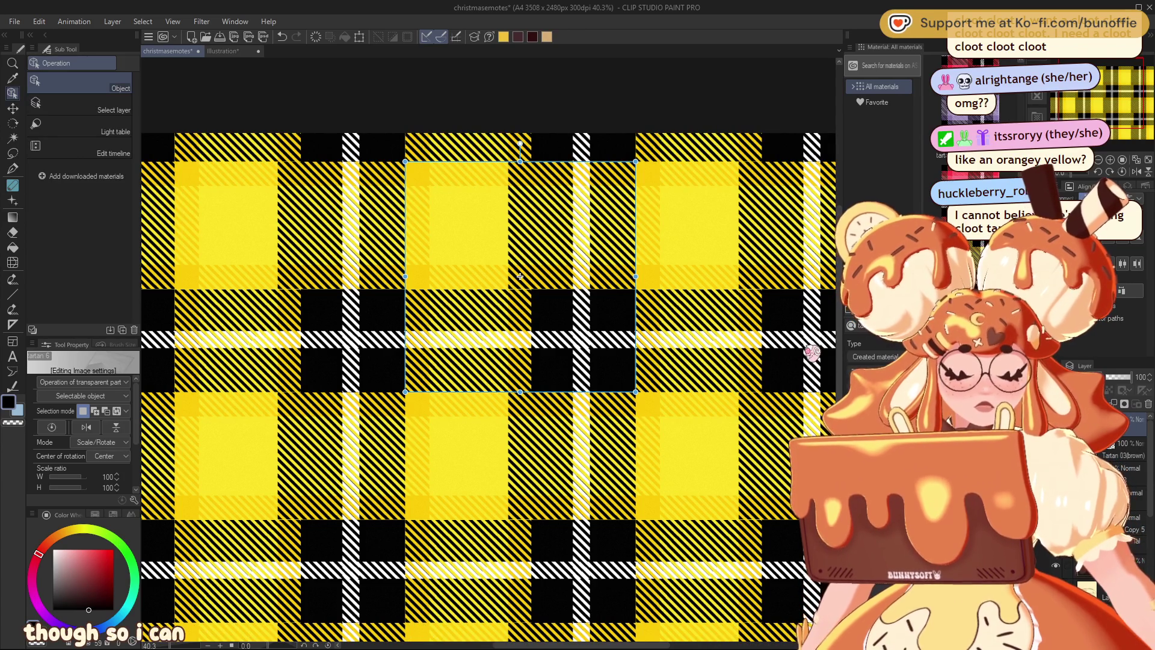
scroll(720, 325, down, 1)
scroll(720, 325, down, 1)
scroll(719, 325, up, 1)
key(Delete)
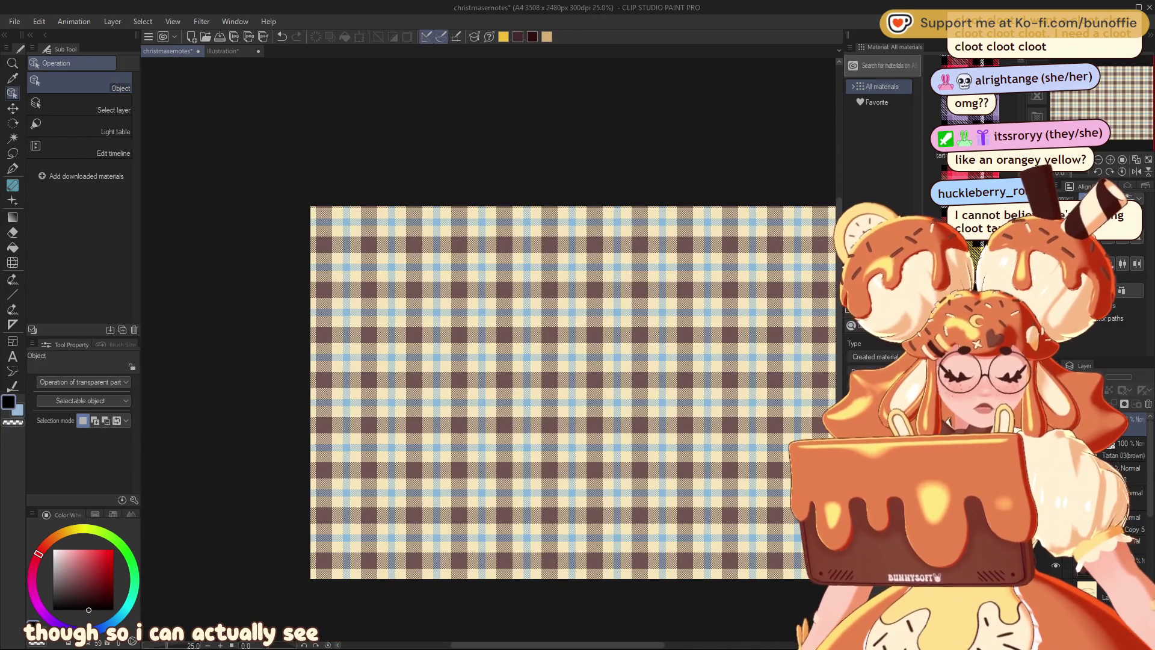
Select the brown tartan, zoom in, and shift it slightly left and down.
click(673, 287)
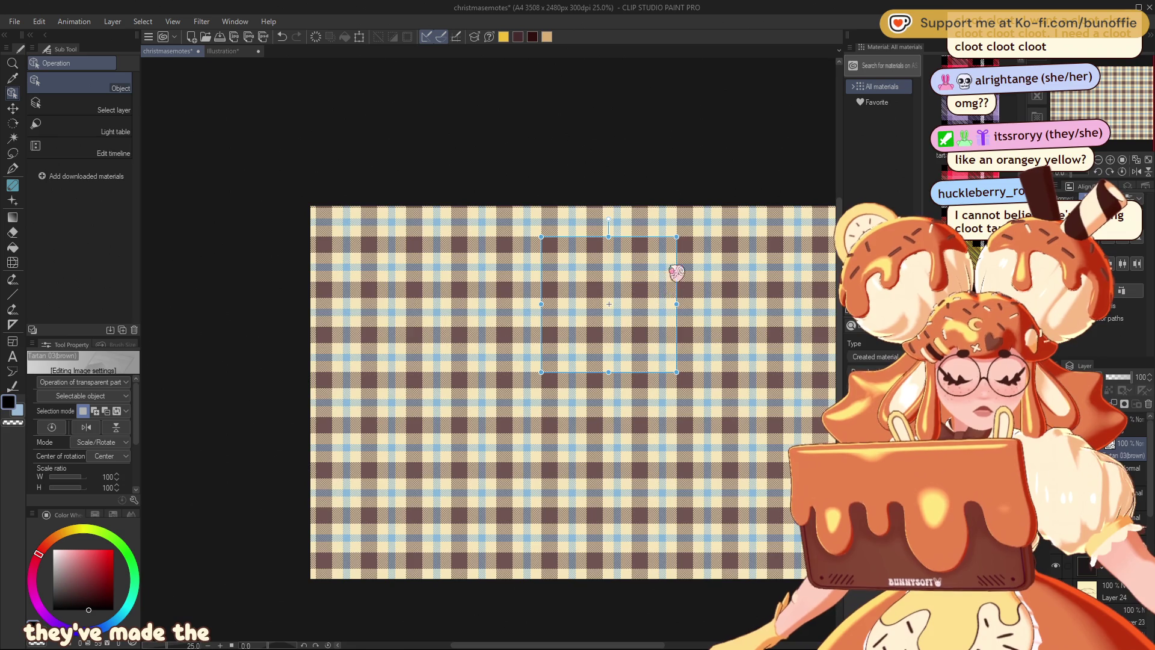
scroll(675, 229, up, 1)
scroll(676, 228, up, 1)
scroll(677, 228, up, 1)
scroll(678, 230, up, 1)
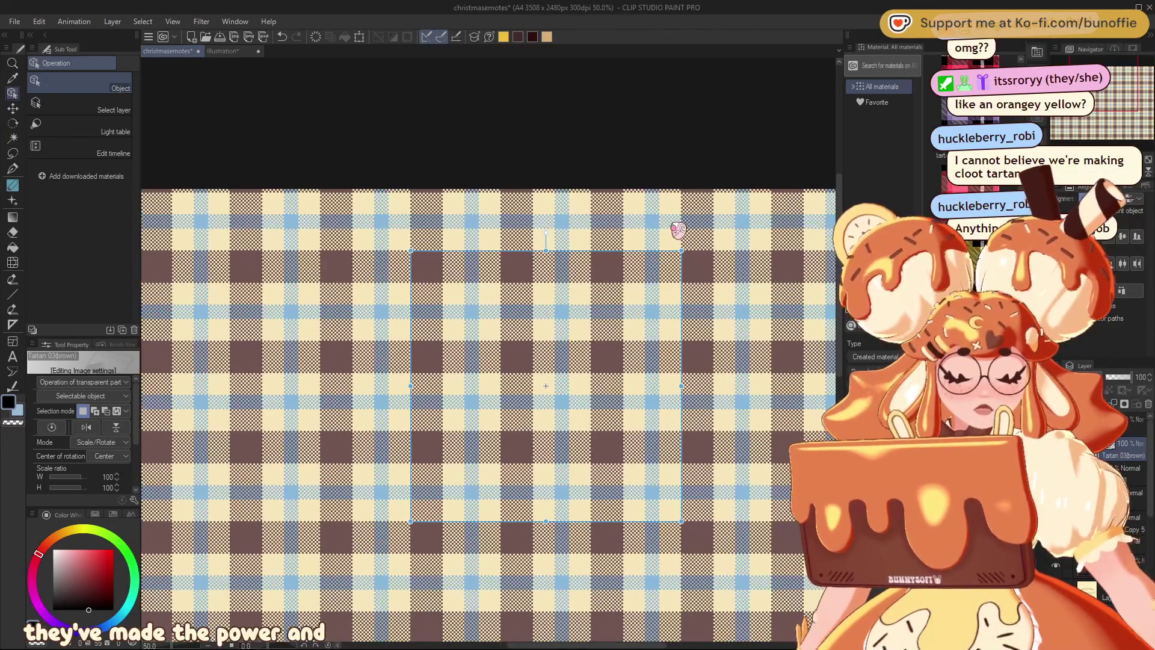
scroll(678, 229, up, 1)
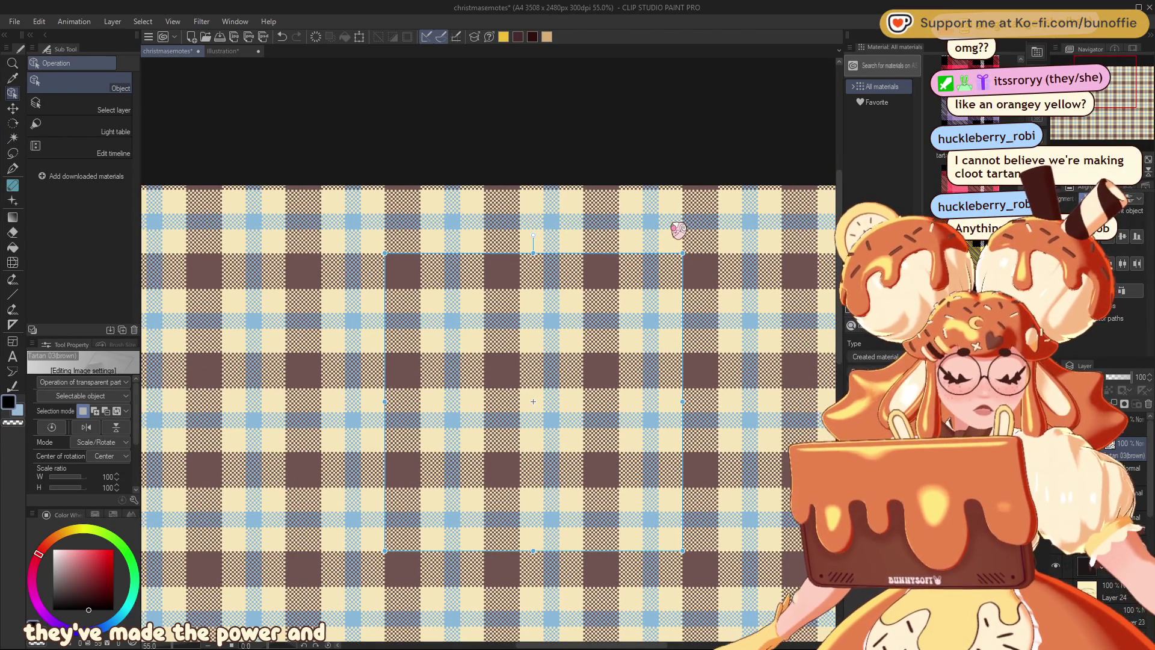
drag(576, 447, 526, 451)
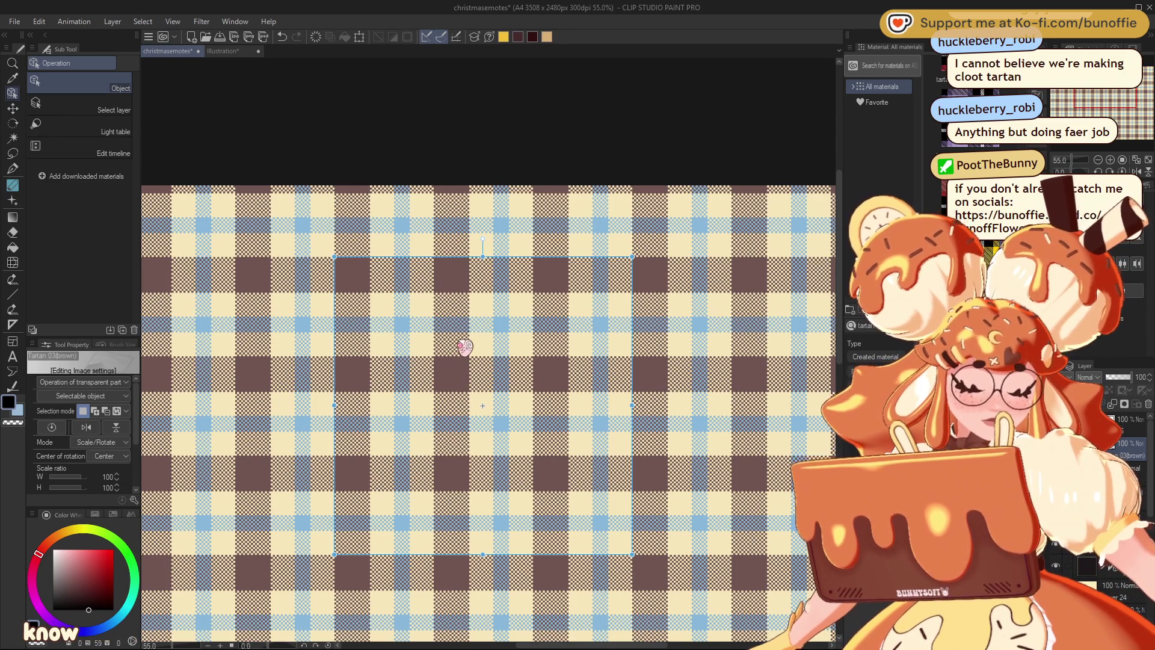
Zoom in and out to check how the brown tartan tile lines up.
scroll(465, 347, up, 2)
scroll(465, 345, up, 1)
scroll(481, 355, up, 1)
scroll(542, 355, up, 1)
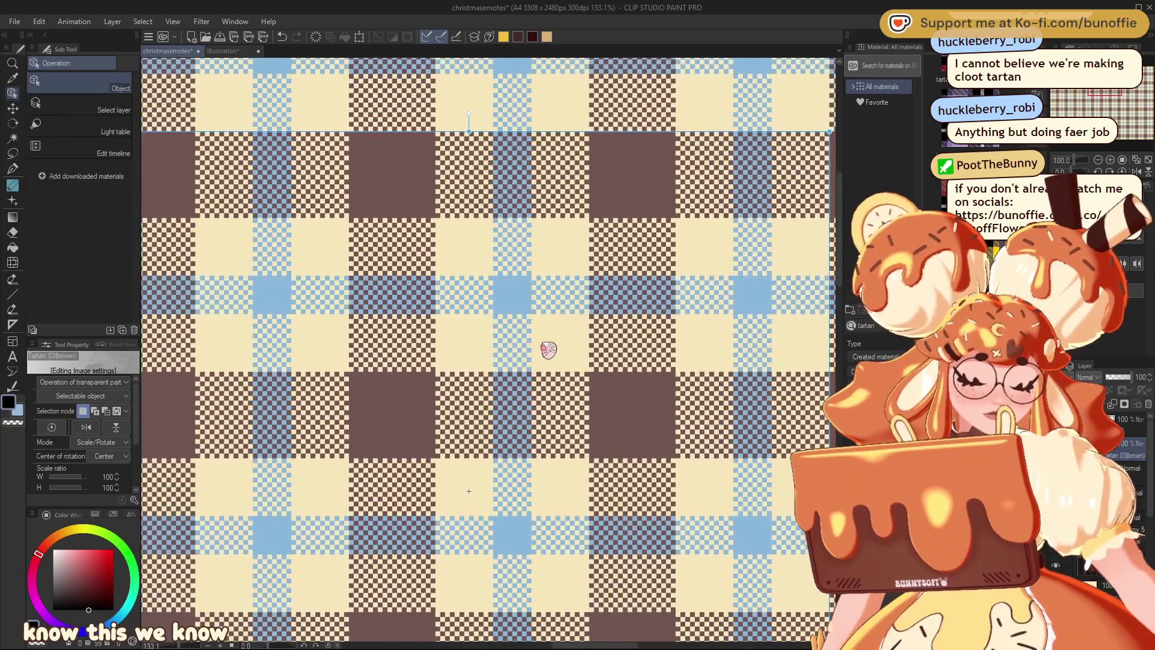
scroll(548, 349, up, 1)
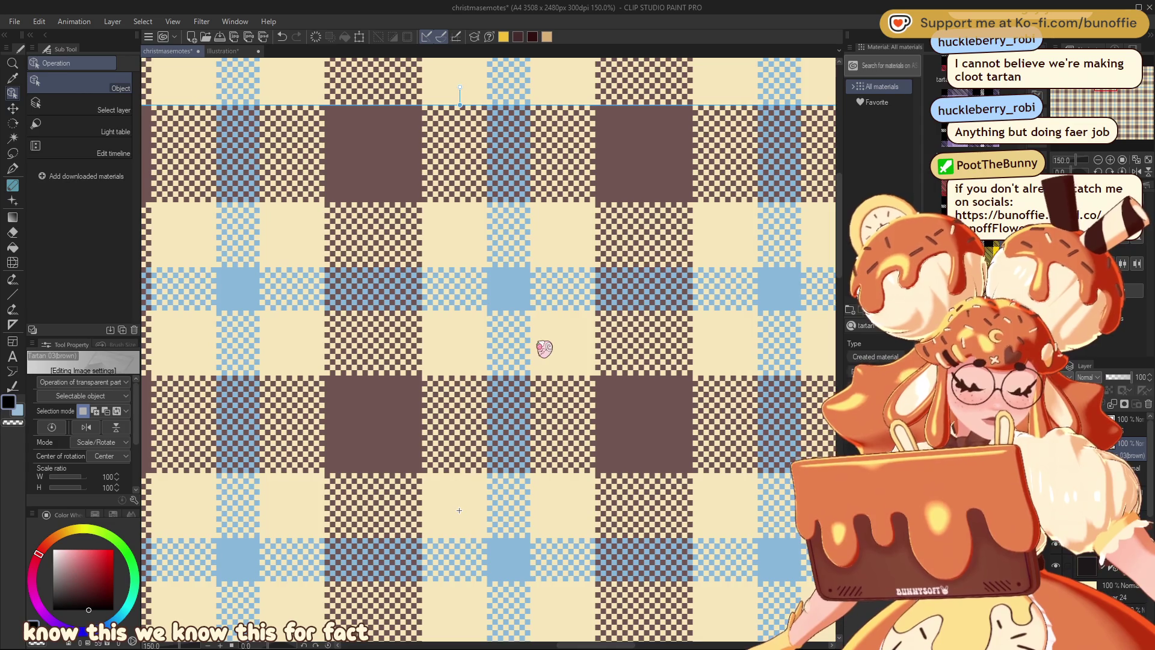
scroll(529, 373, down, 2)
scroll(470, 439, down, 2)
scroll(433, 481, down, 2)
scroll(434, 479, down, 2)
scroll(433, 479, down, 1)
scroll(436, 481, down, 1)
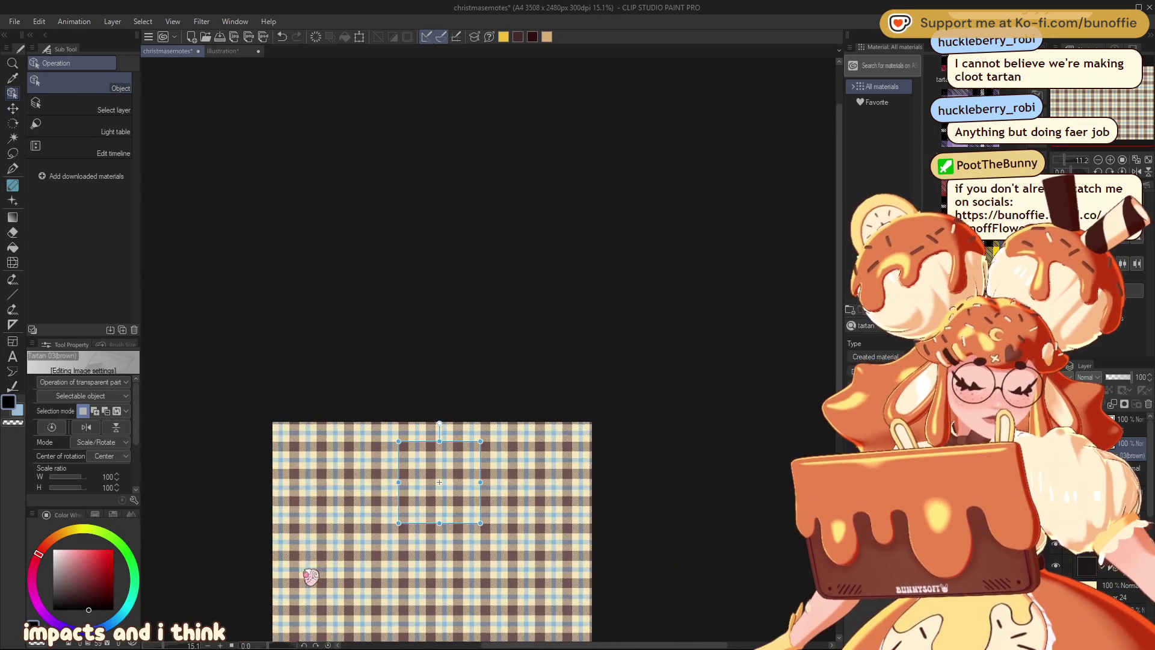
scroll(319, 553, up, 1)
scroll(361, 512, up, 1)
scroll(630, 387, up, 1)
scroll(652, 377, up, 1)
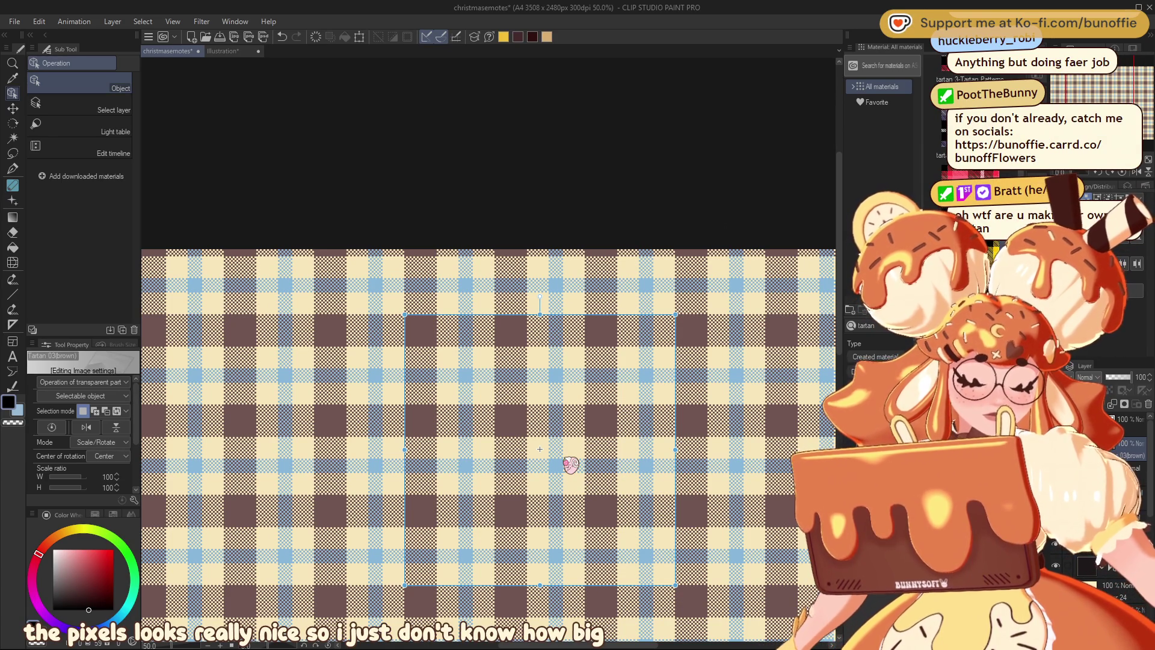
Nudge the brown tartan up and to the left.
scroll(571, 464, down, 1)
scroll(571, 464, down, 1)
scroll(571, 464, down, 1)
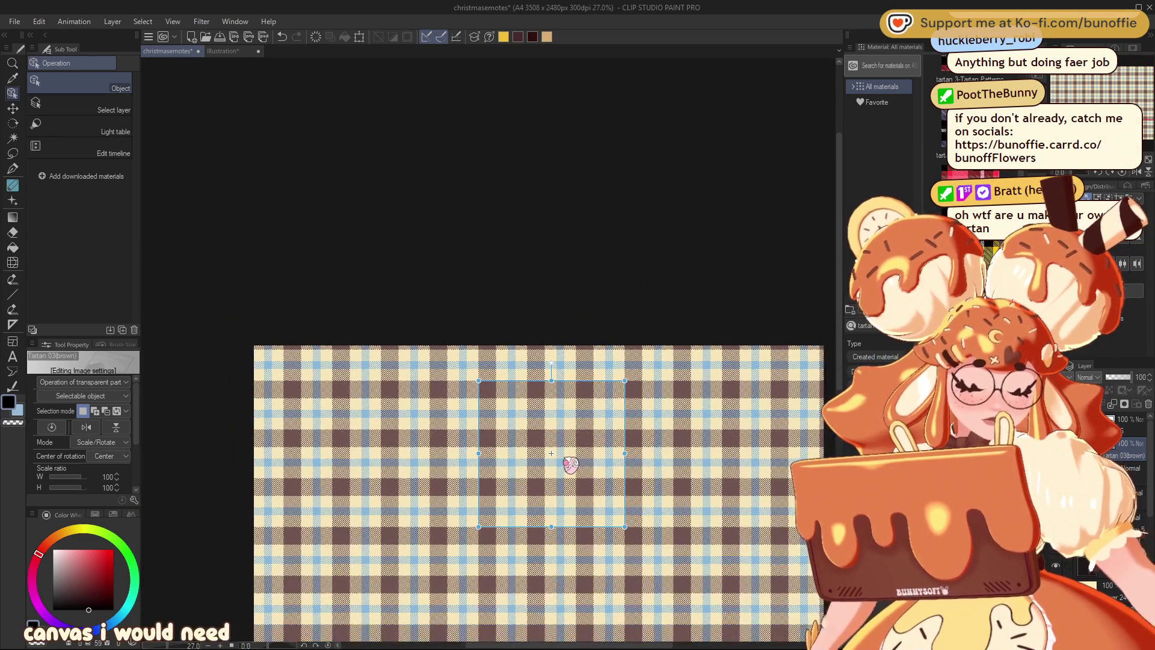
scroll(571, 464, down, 1)
scroll(571, 464, up, 1)
scroll(571, 464, up, 1)
scroll(571, 464, up, 1)
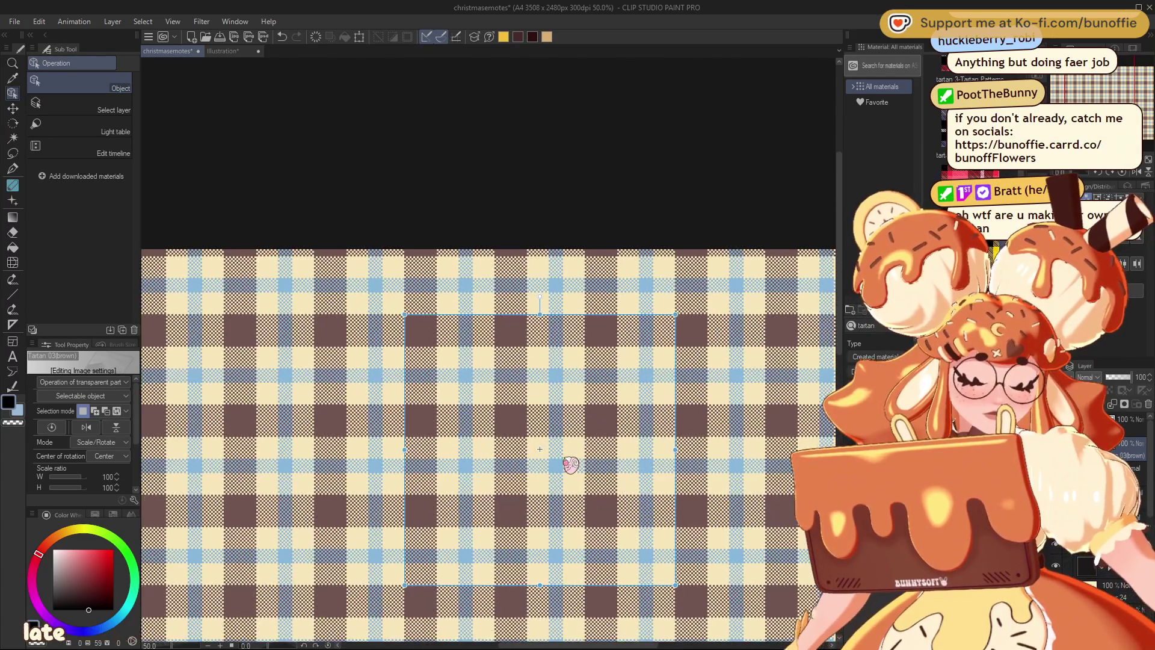
scroll(572, 464, up, 1)
scroll(571, 464, up, 1)
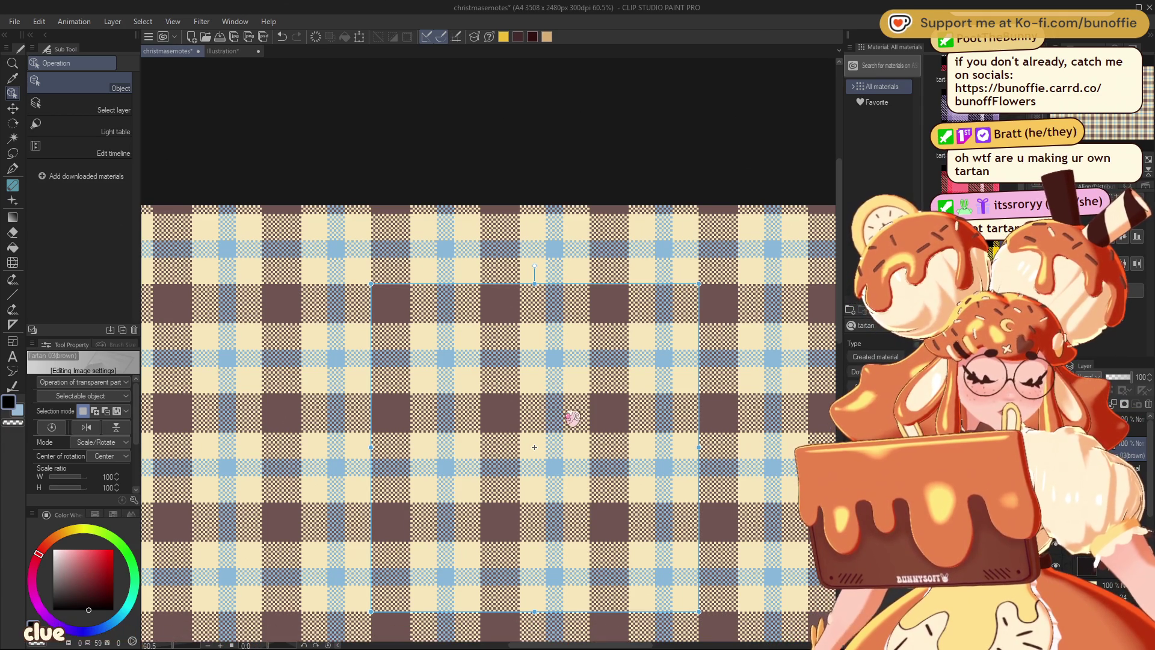
mouse_move(573, 417)
mouse_down()
mouse_move(544, 376)
mouse_move(525, 376)
mouse_up()
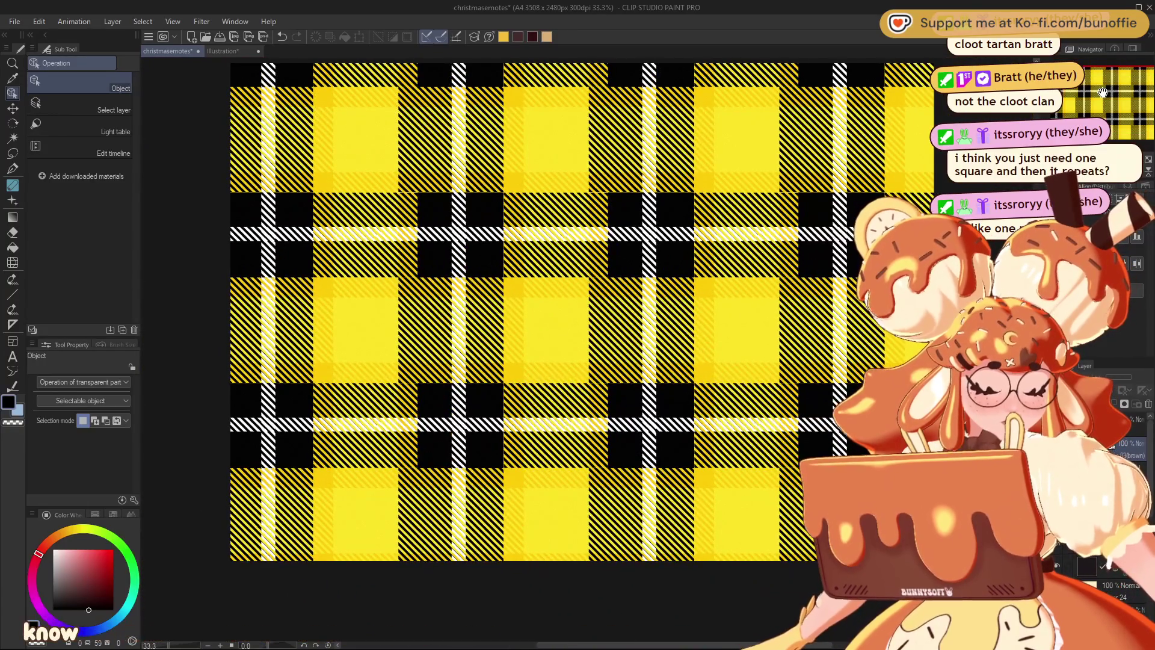
Select the yellow tartan, nudge it left, and set its rotation center to Top left.
drag(1103, 92, 1107, 78)
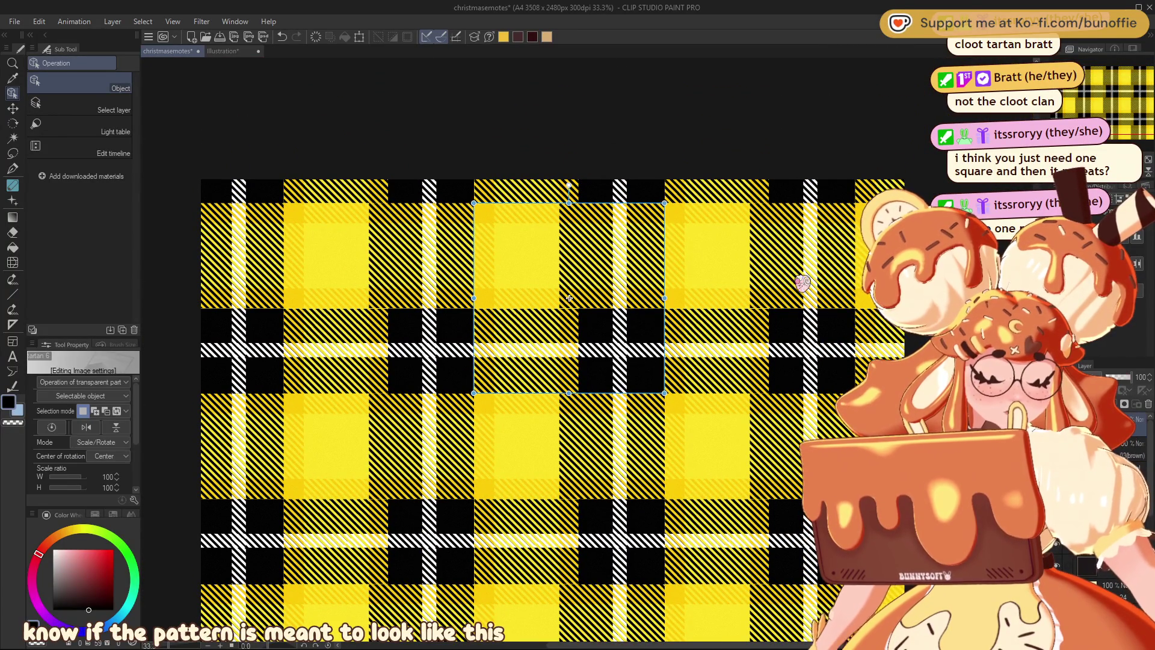
mouse_move(661, 217)
mouse_down()
mouse_move(630, 228)
mouse_move(608, 269)
mouse_move(445, 413)
mouse_up()
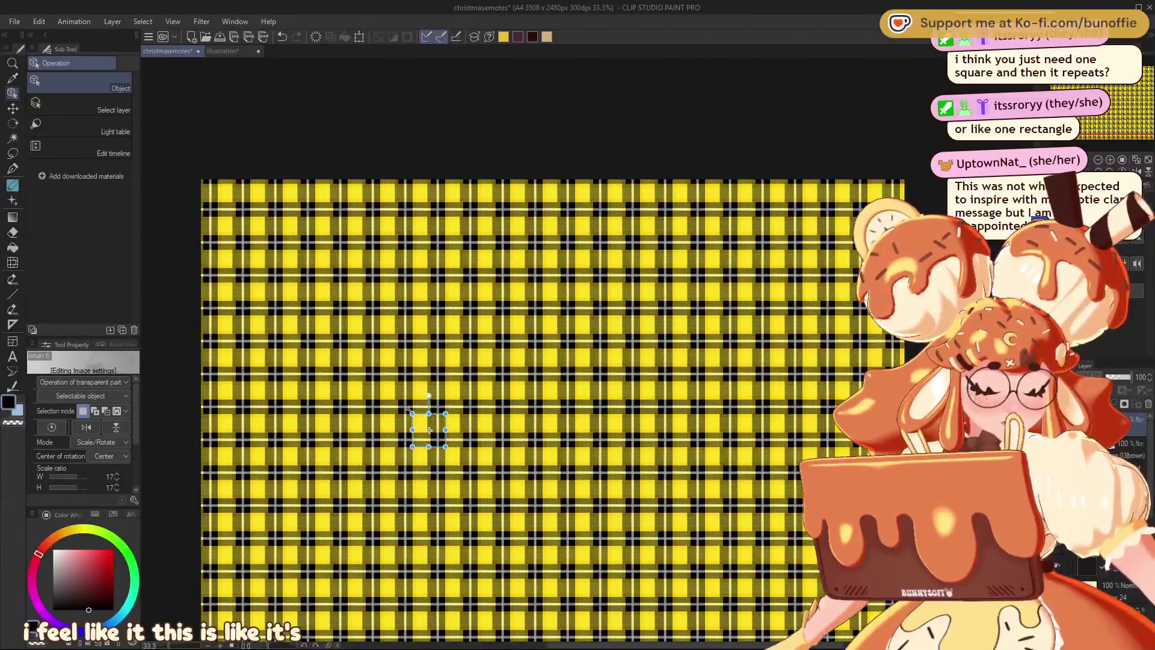
click(105, 455)
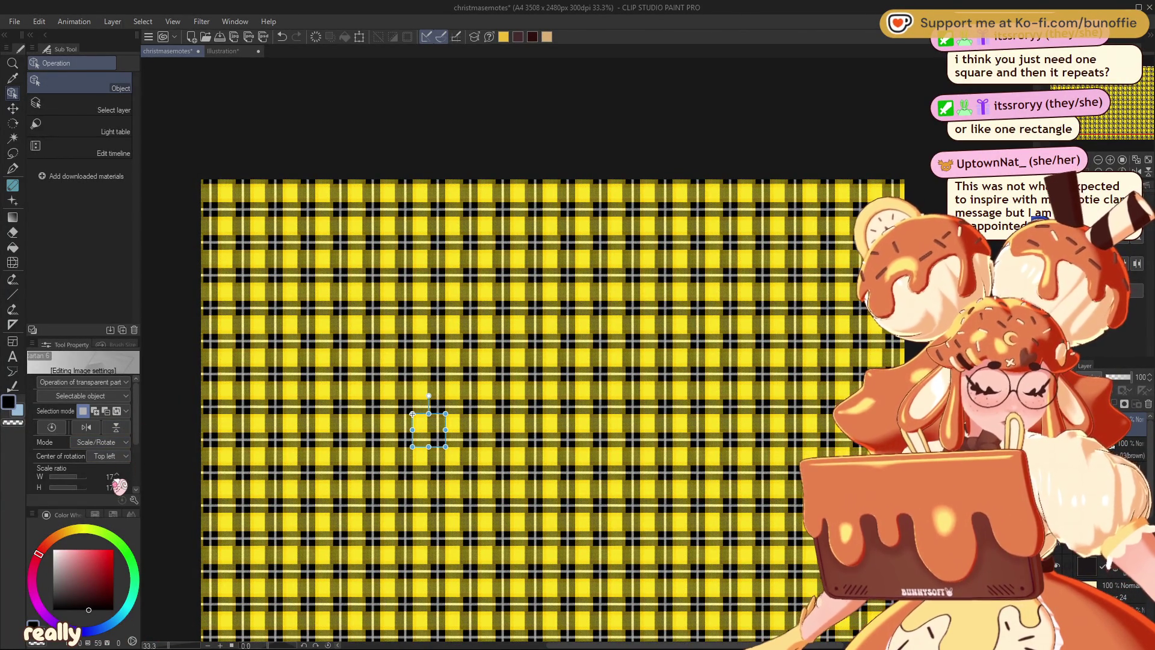
Zoom in closely on the yellow Tartan 6 repeating square.
scroll(128, 458, up, 1)
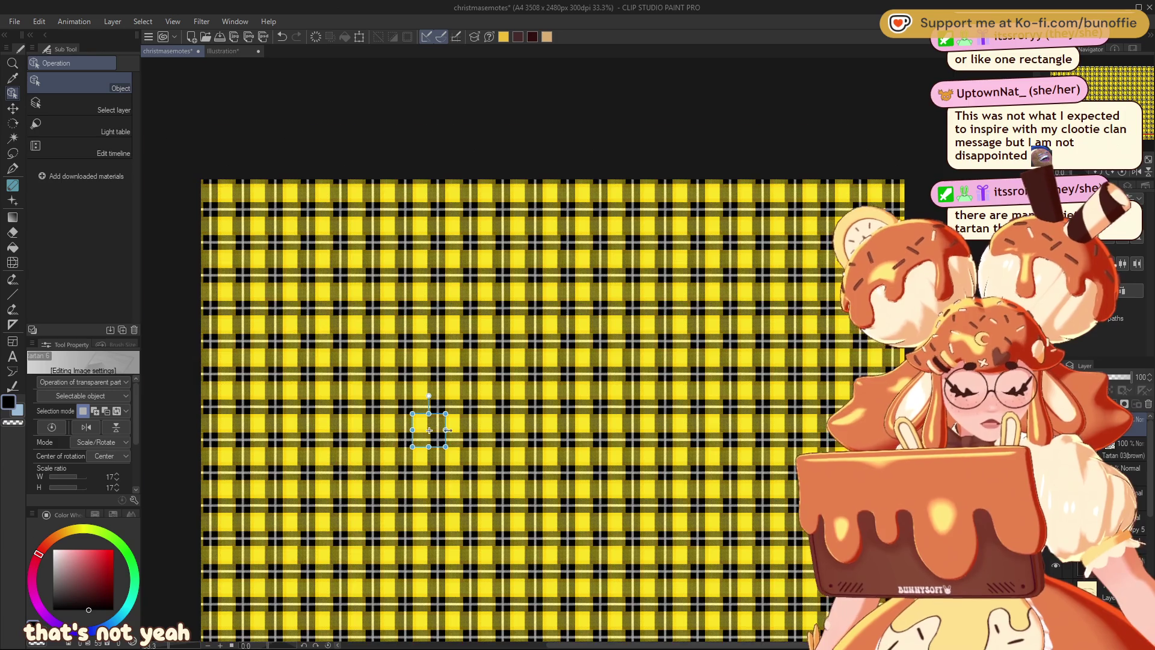
scroll(429, 429, up, 2)
scroll(424, 432, up, 2)
scroll(424, 432, up, 2)
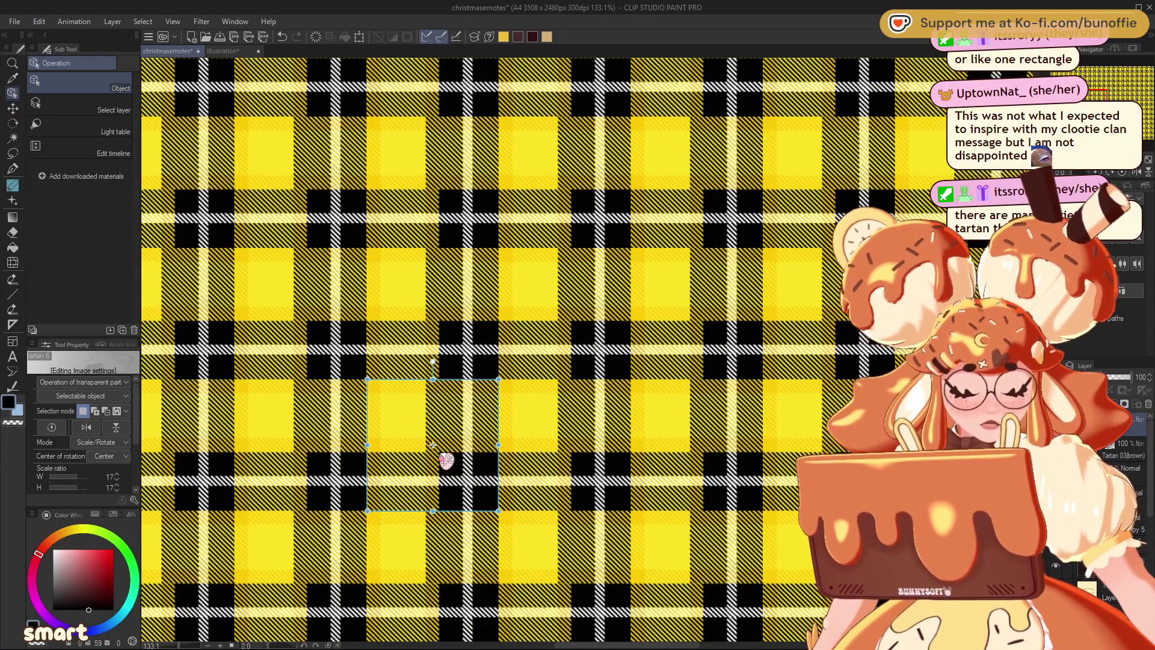
scroll(433, 444, up, 1)
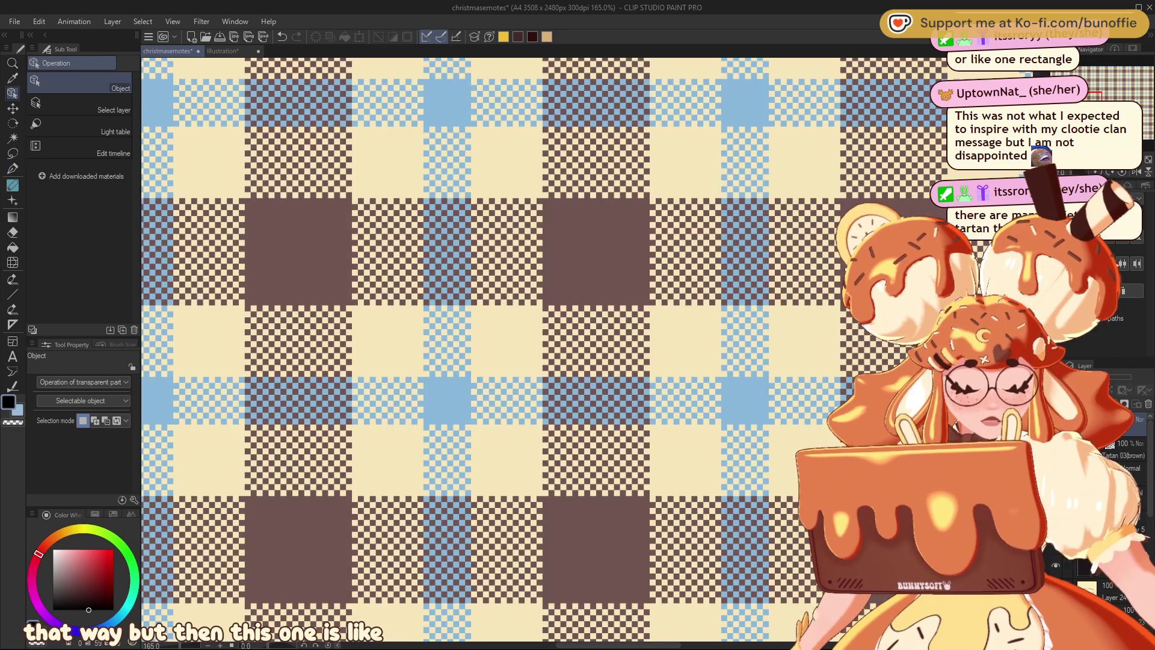
scroll(767, 362, down, 3)
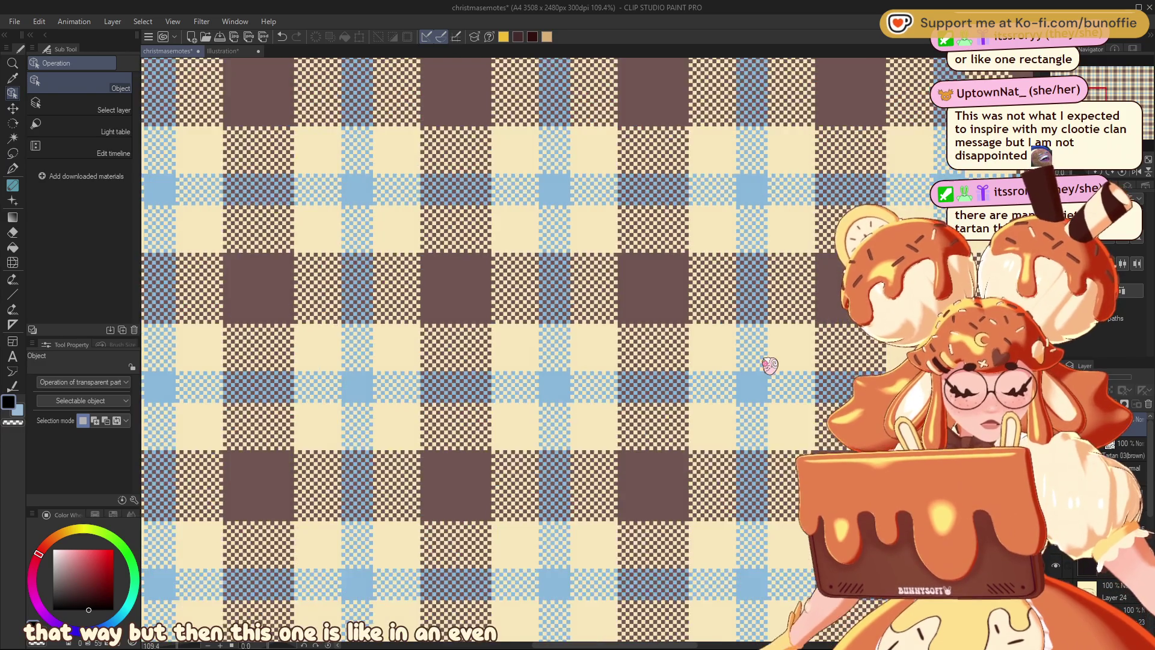
Select the brown tartan layer, zoom to 60.5%, and restore the yellow reference tartan over it.
scroll(767, 363, down, 3)
scroll(767, 362, down, 2)
scroll(578, 361, right, 5)
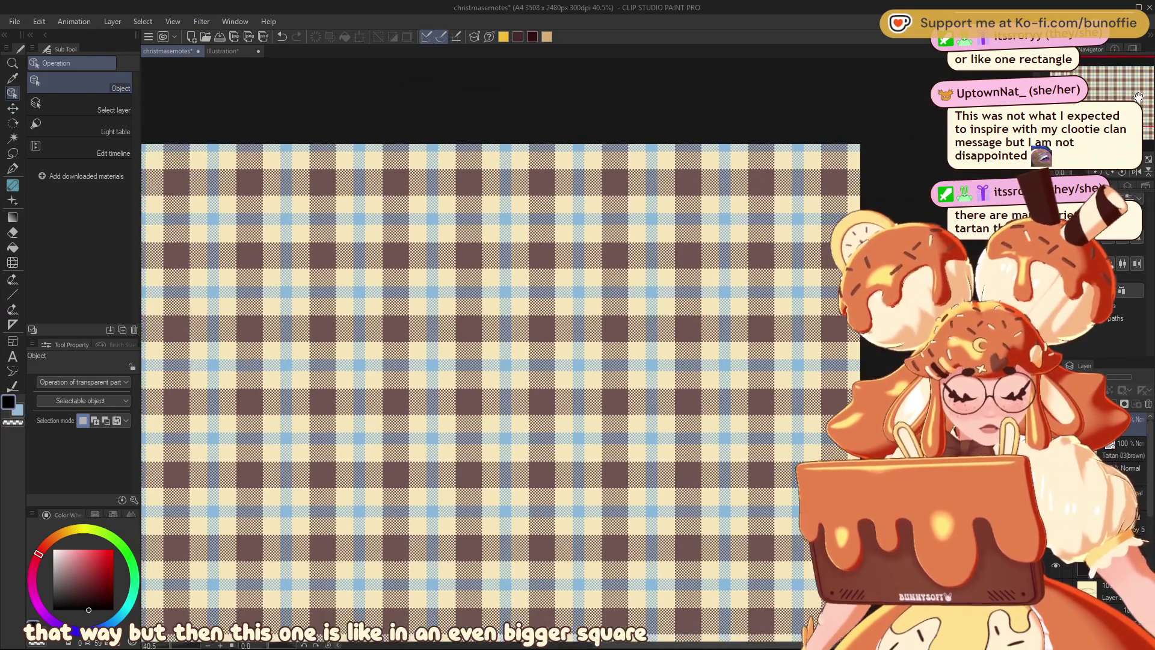
click(594, 206)
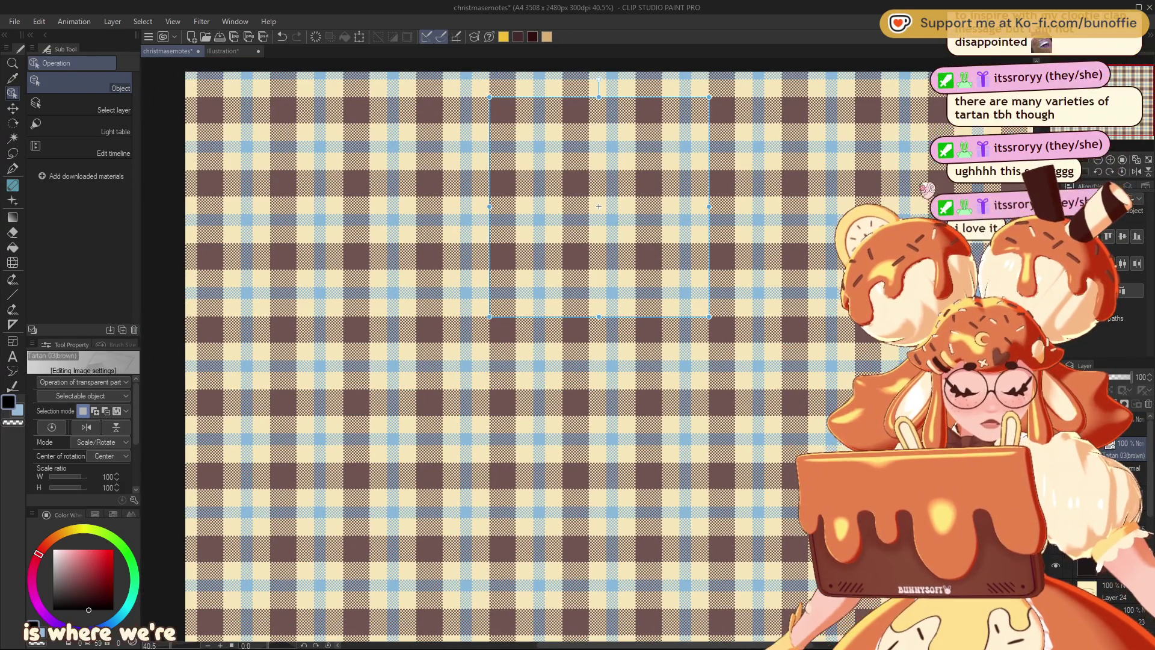
scroll(542, 361, up, 3)
scroll(619, 280, up, 1)
scroll(619, 280, up, 2)
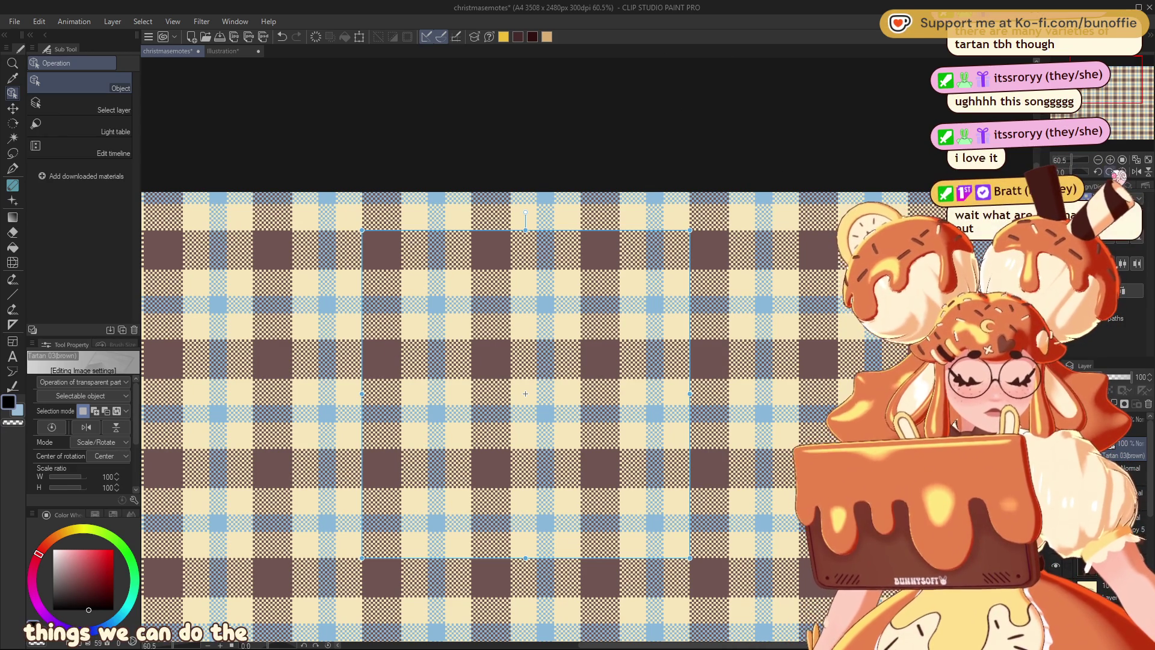
drag(1111, 100, 1112, 101)
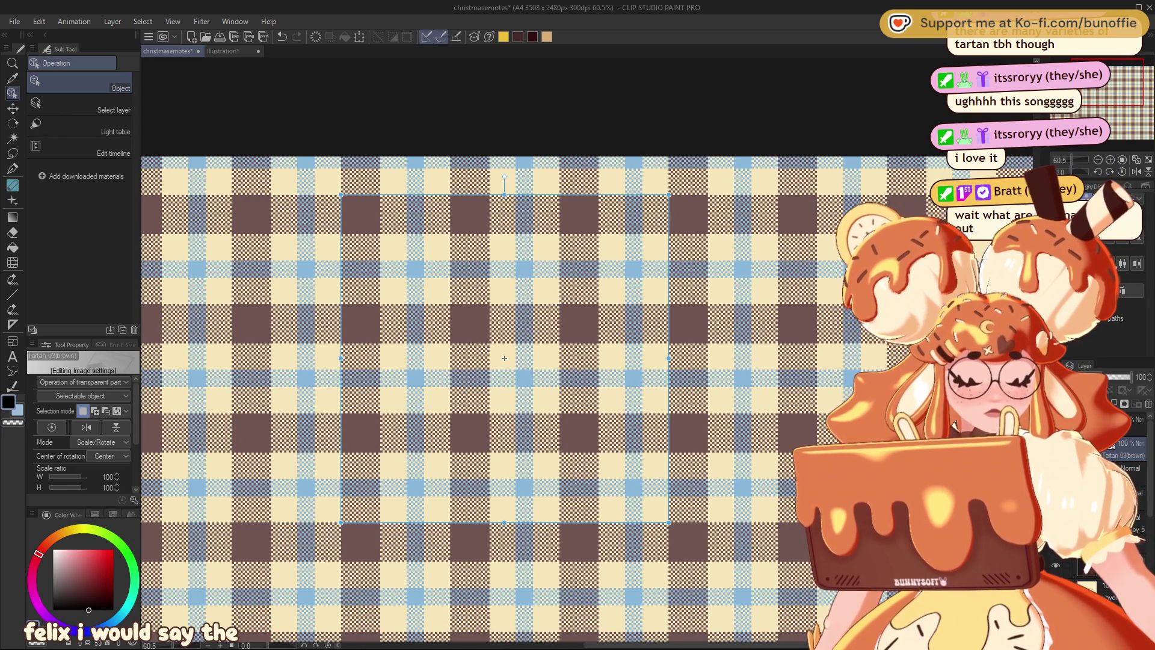
key(ctrl+z)
key(ctrl+z)
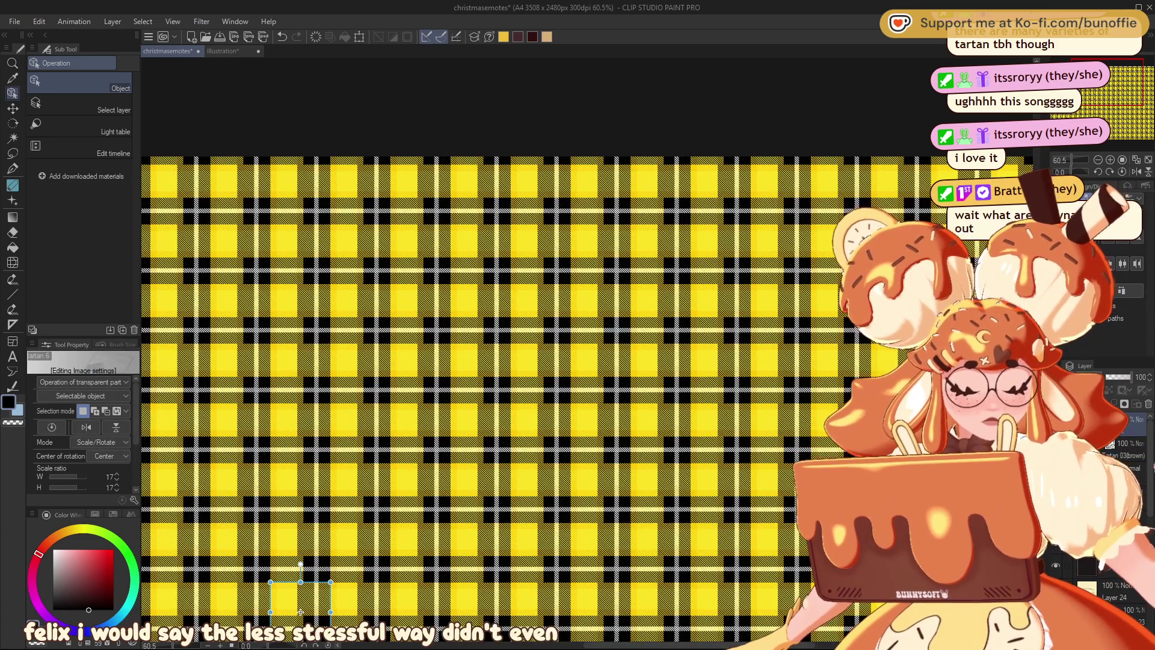
Inspect the yellow tile's transform box, then delete the yellow tartan to reveal the brown one.
drag(1101, 113, 1093, 135)
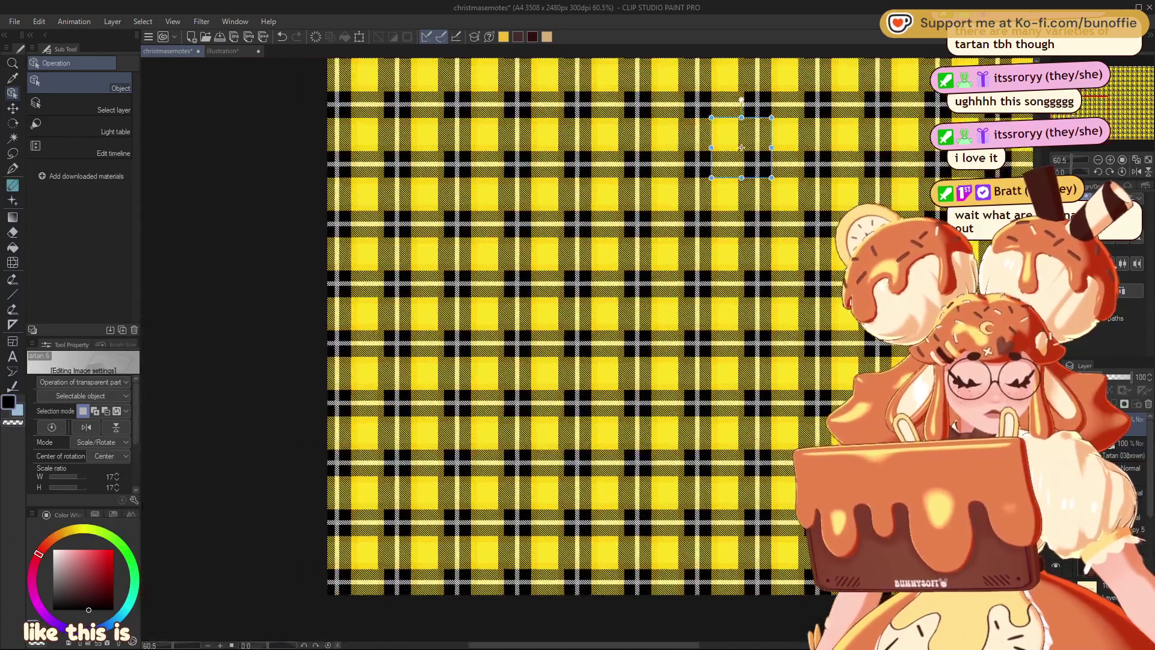
scroll(721, 291, down, 2)
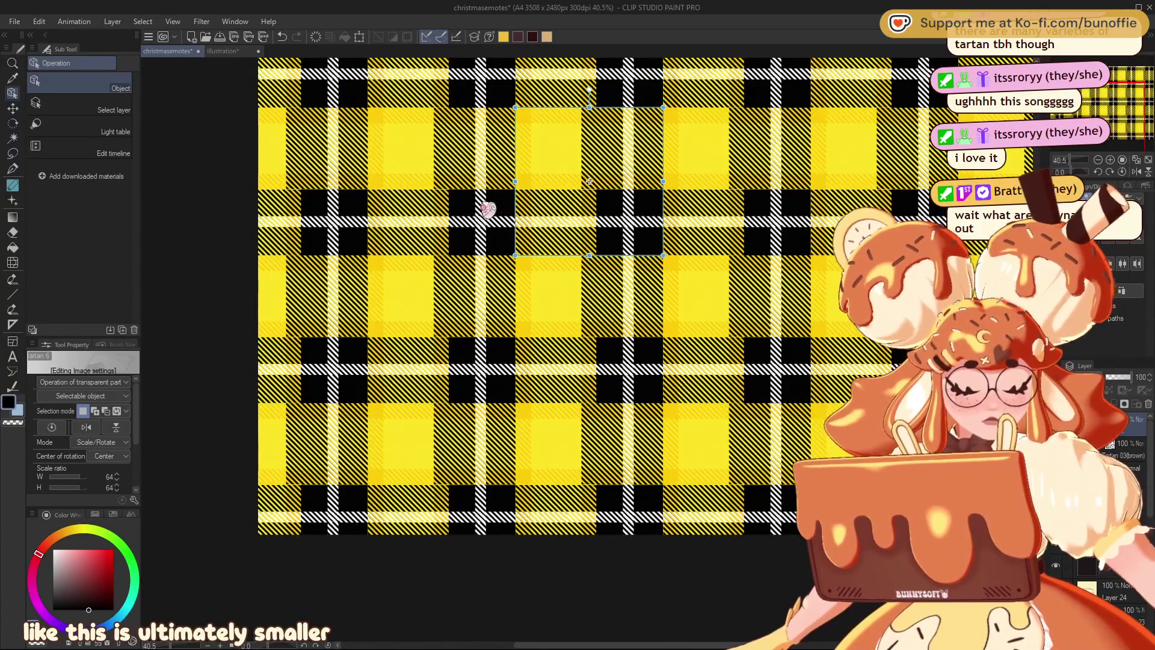
drag(460, 218, 402, 351)
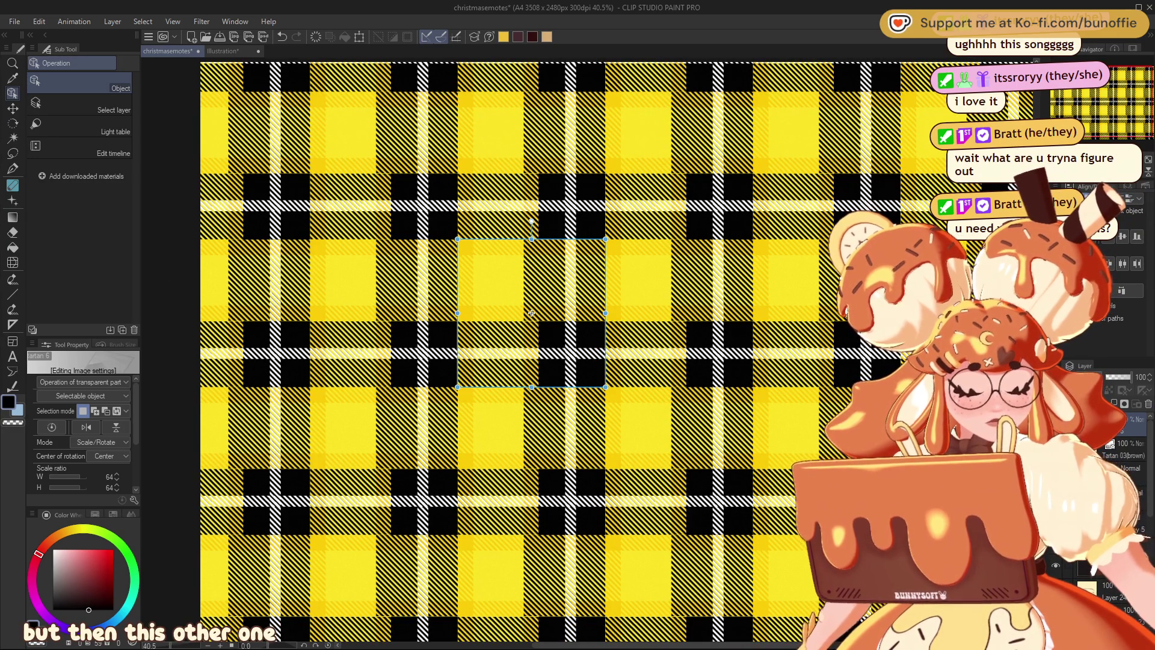
key(Delete)
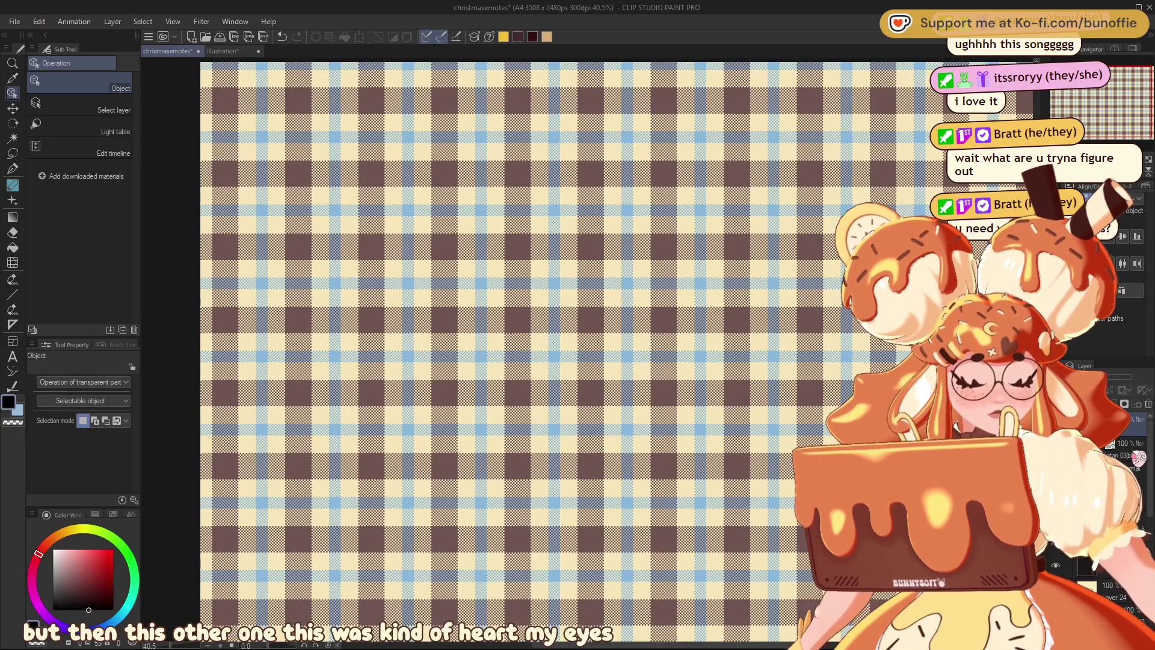
Select the Tartan 03(brown) material and zoom in closely on its repeating squares.
click(704, 274)
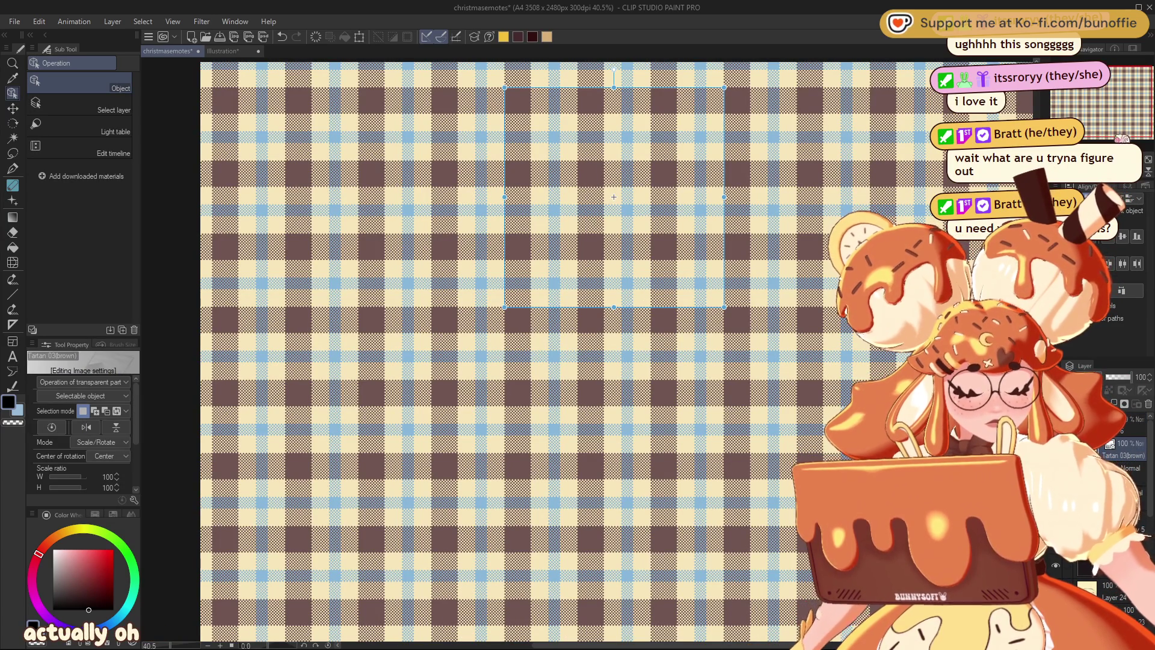
drag(1143, 102, 1114, 88)
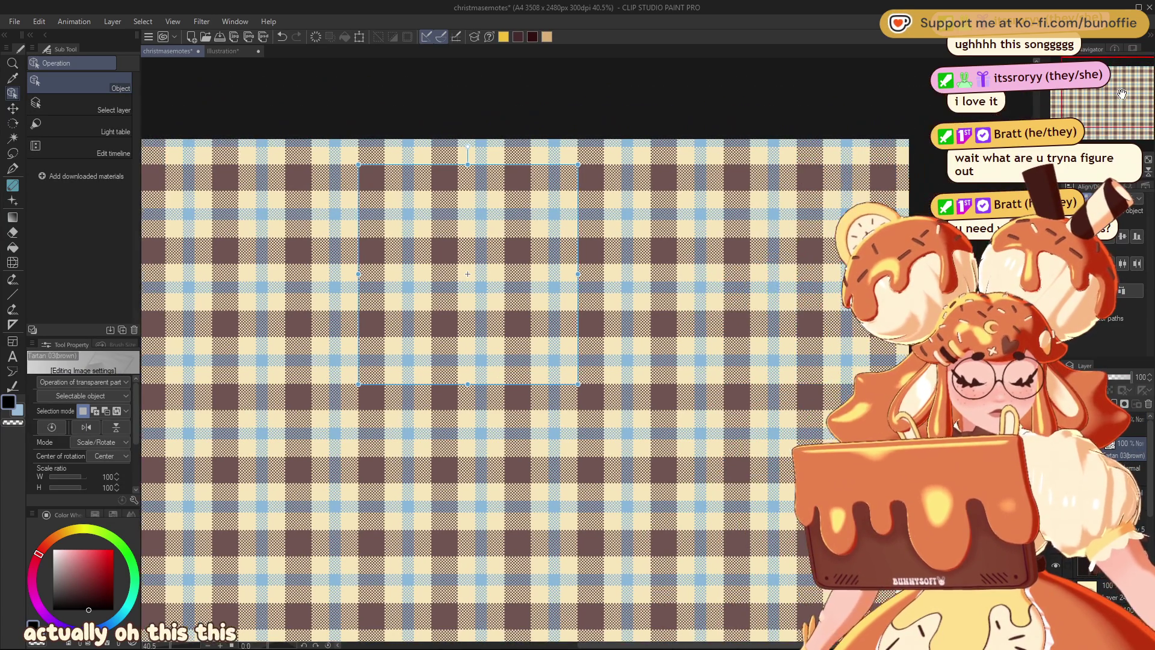
scroll(515, 264, up, 1)
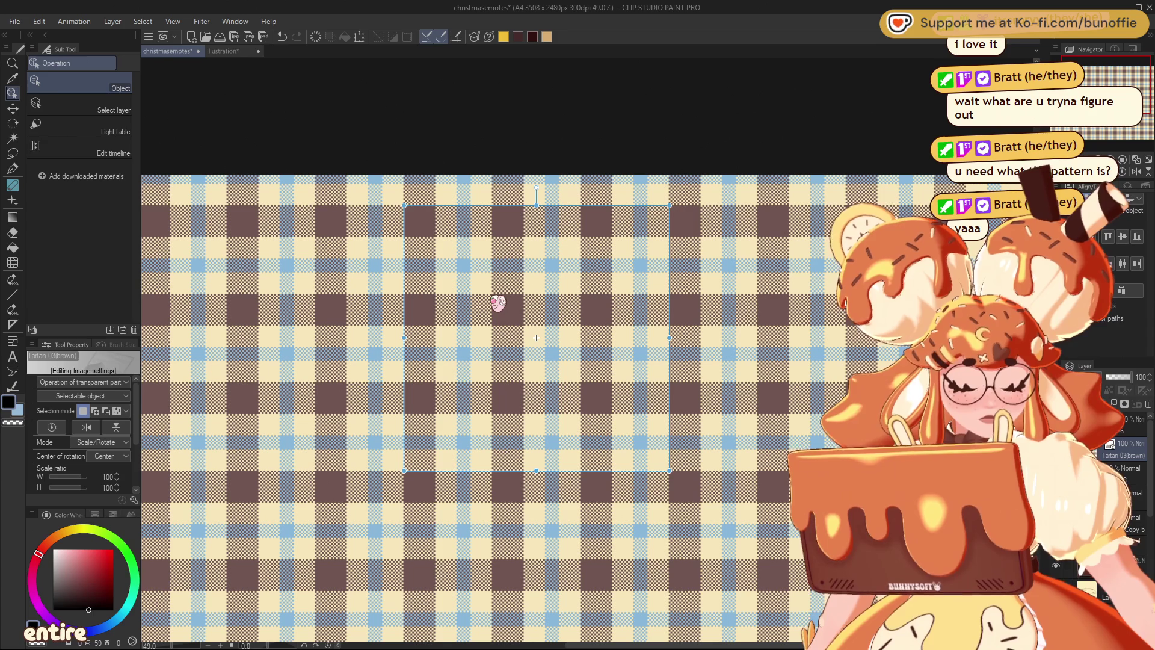
scroll(439, 276, up, 2)
scroll(455, 170, up, 2)
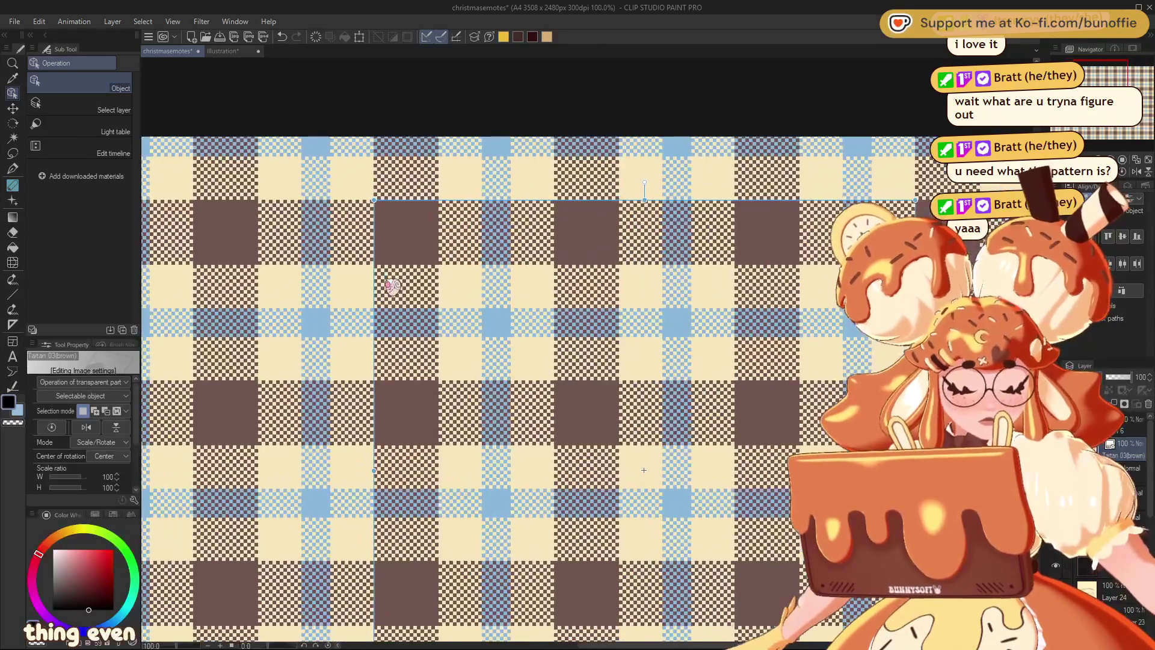
scroll(393, 284, up, 2)
scroll(458, 249, up, 1)
scroll(476, 247, up, 2)
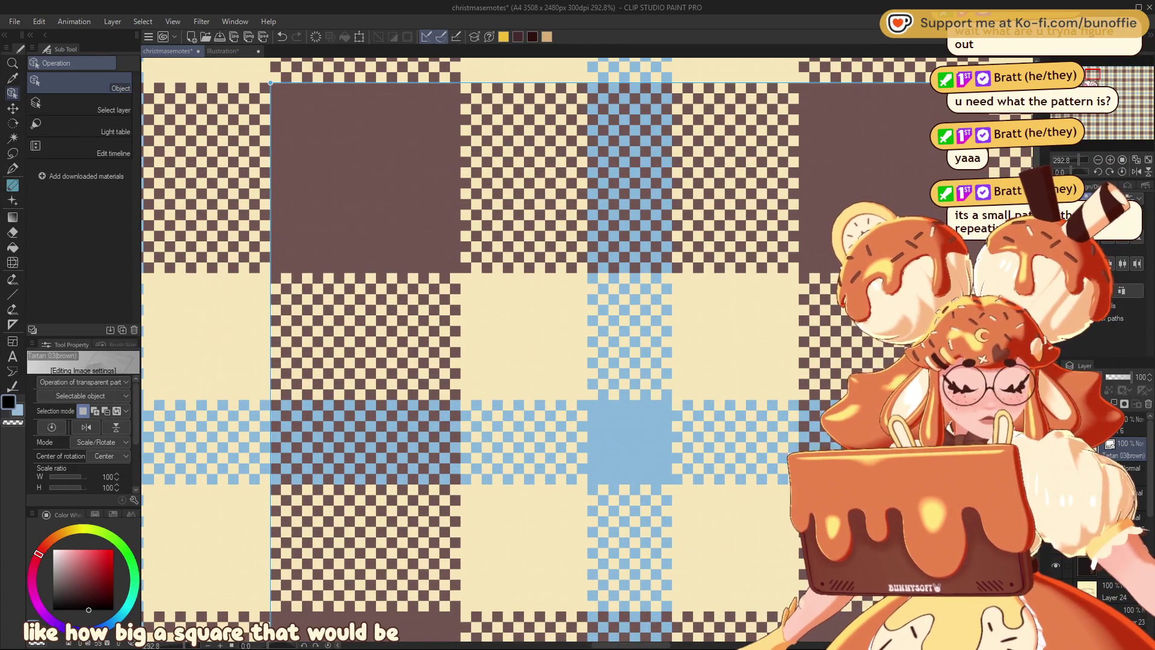
drag(1093, 74, 1087, 81)
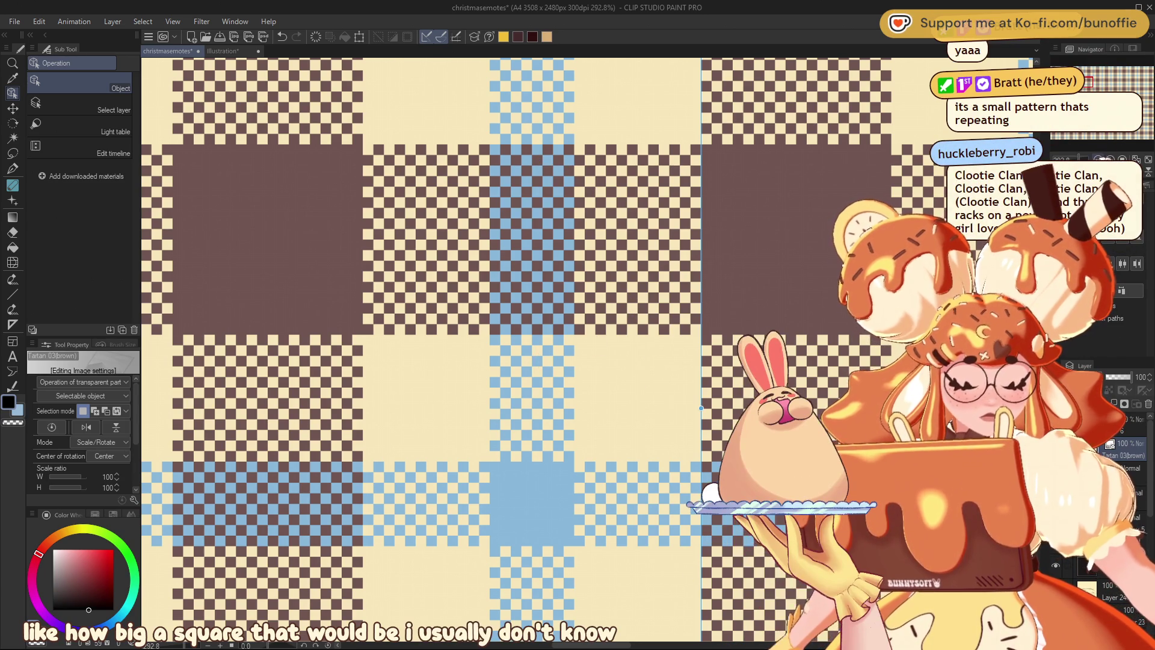
key(ctrl+minus)
key(ctrl+minus)
key(ctrl+minus)
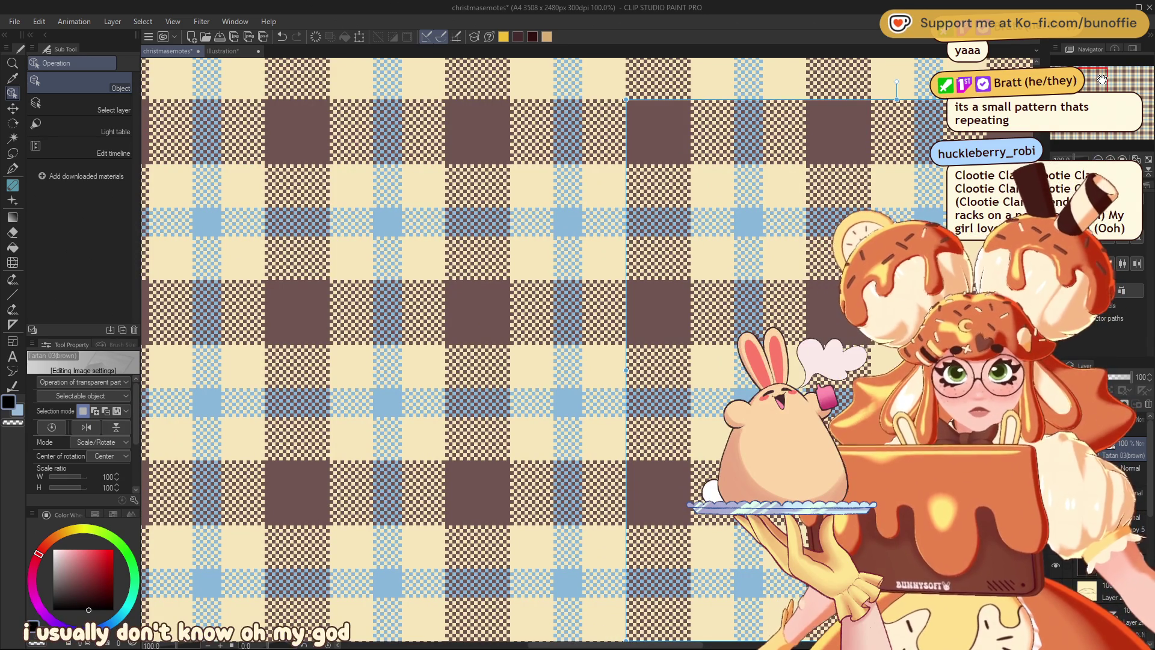
Pan and zoom around the canvas to centre one brown tartan repeat.
scroll(588, 203, up, 1)
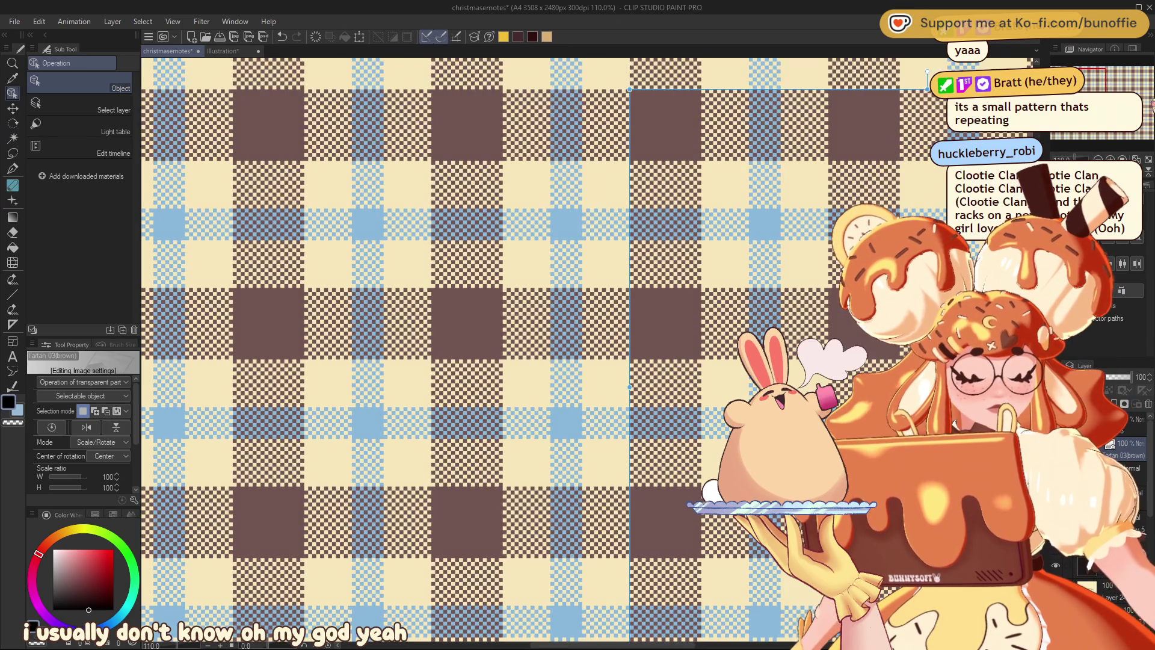
drag(1099, 77, 1113, 73)
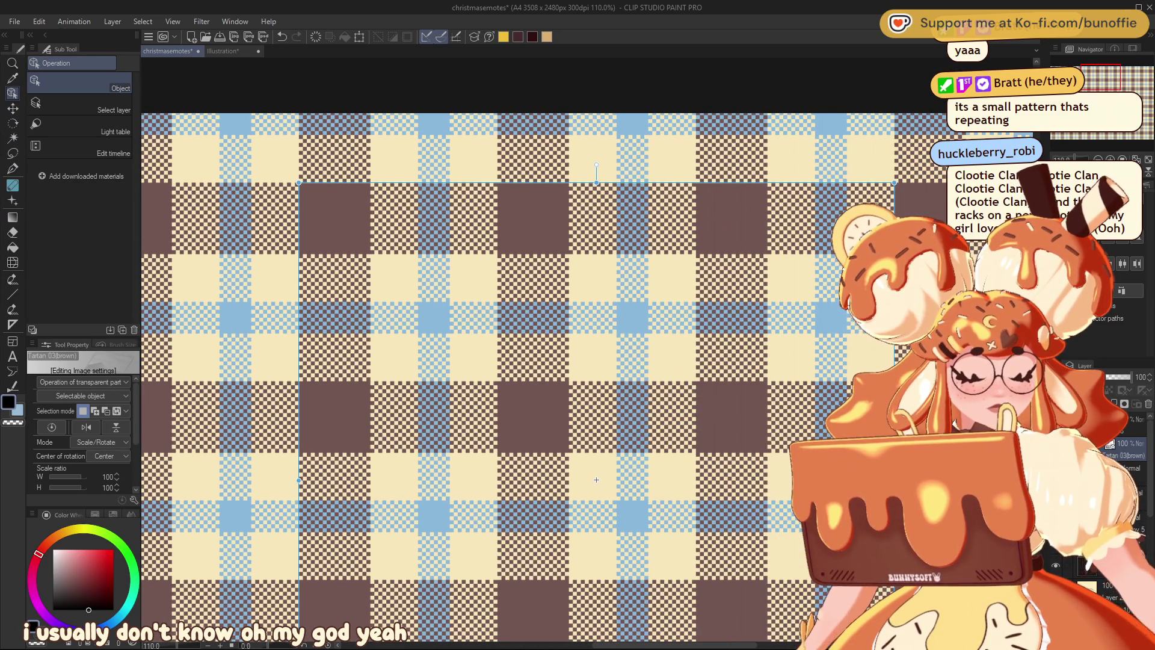
scroll(505, 394, down, 1)
scroll(500, 391, down, 1)
scroll(499, 391, down, 2)
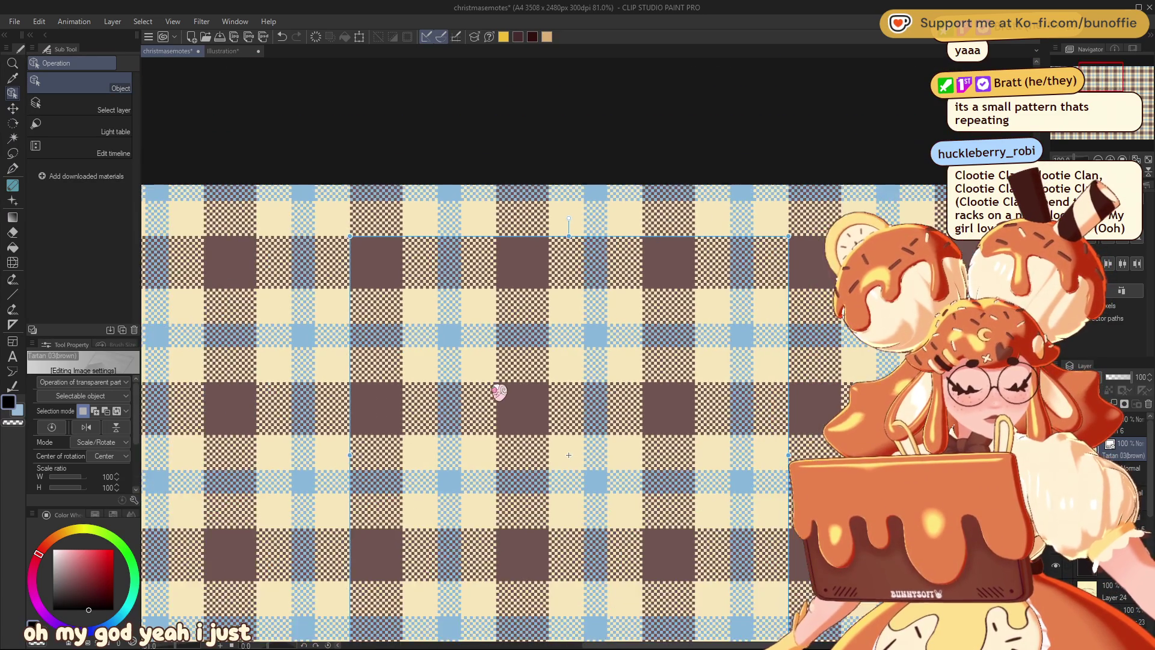
scroll(499, 391, down, 1)
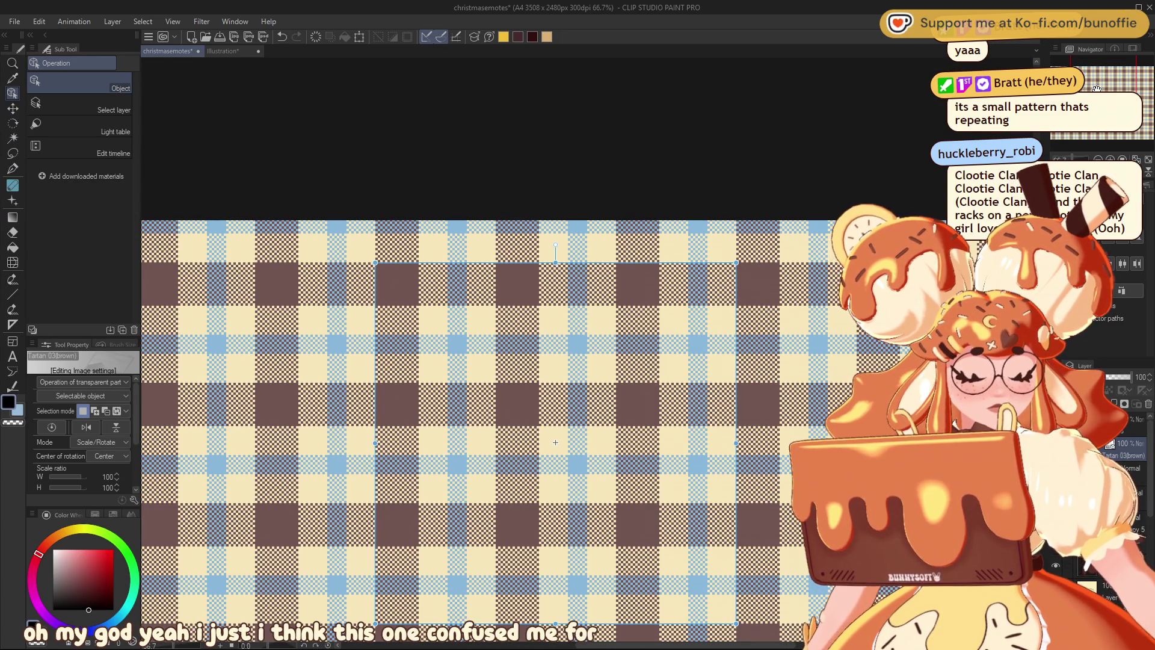
drag(1097, 89, 1093, 97)
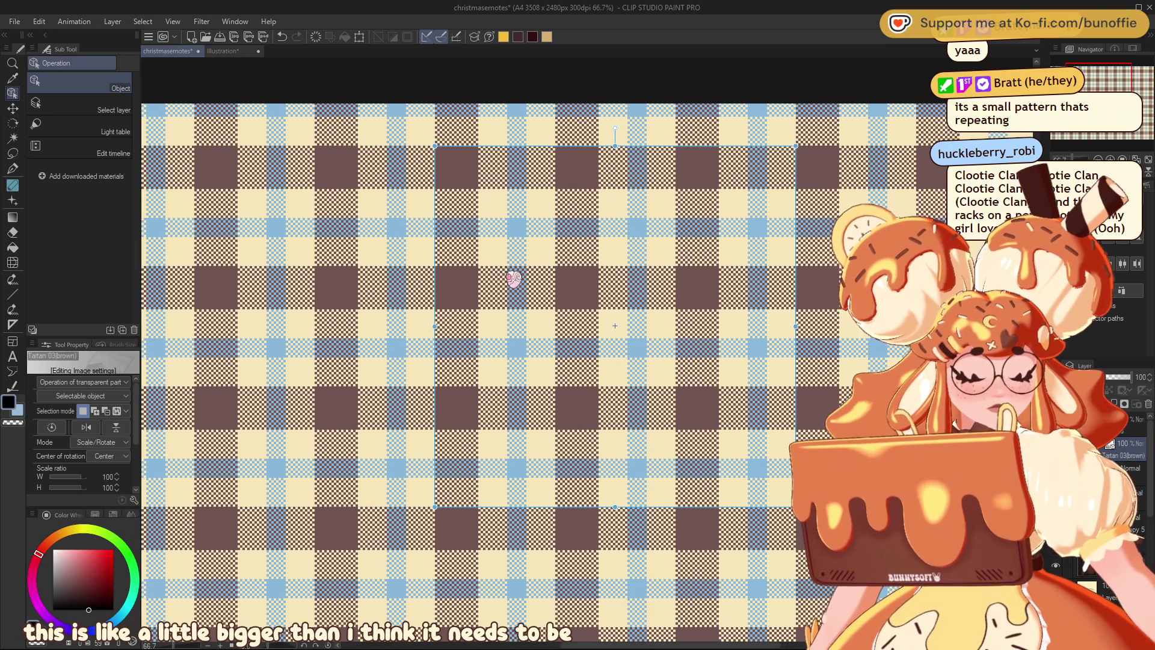
scroll(497, 172, up, 3)
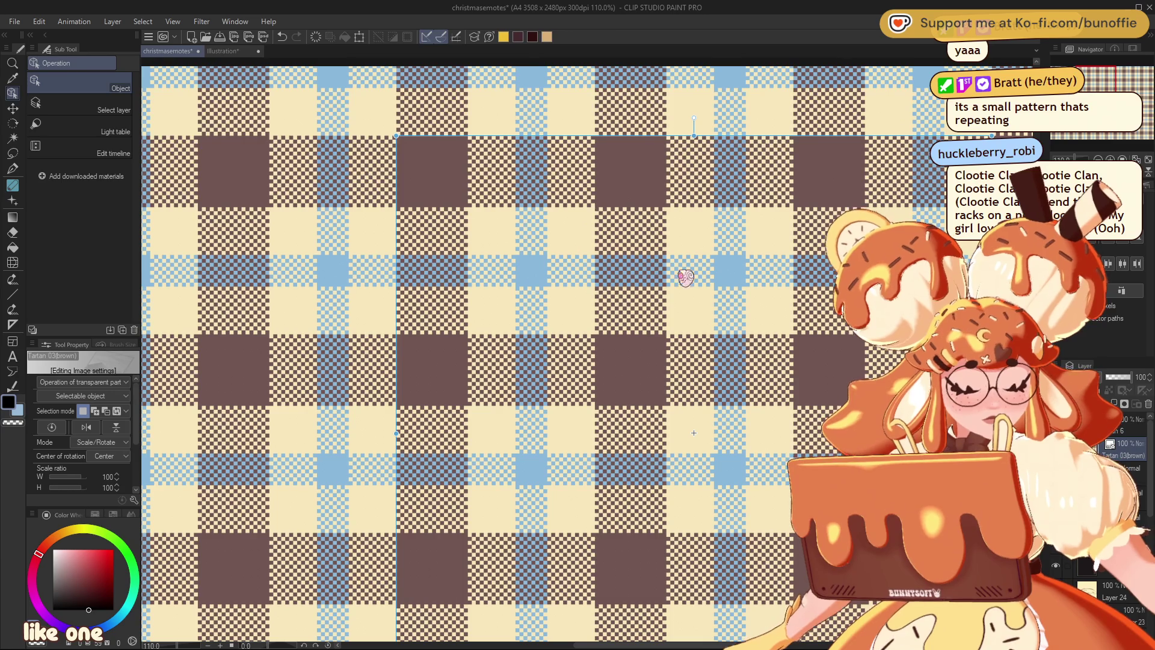
scroll(457, 241, up, 3)
scroll(439, 232, up, 3)
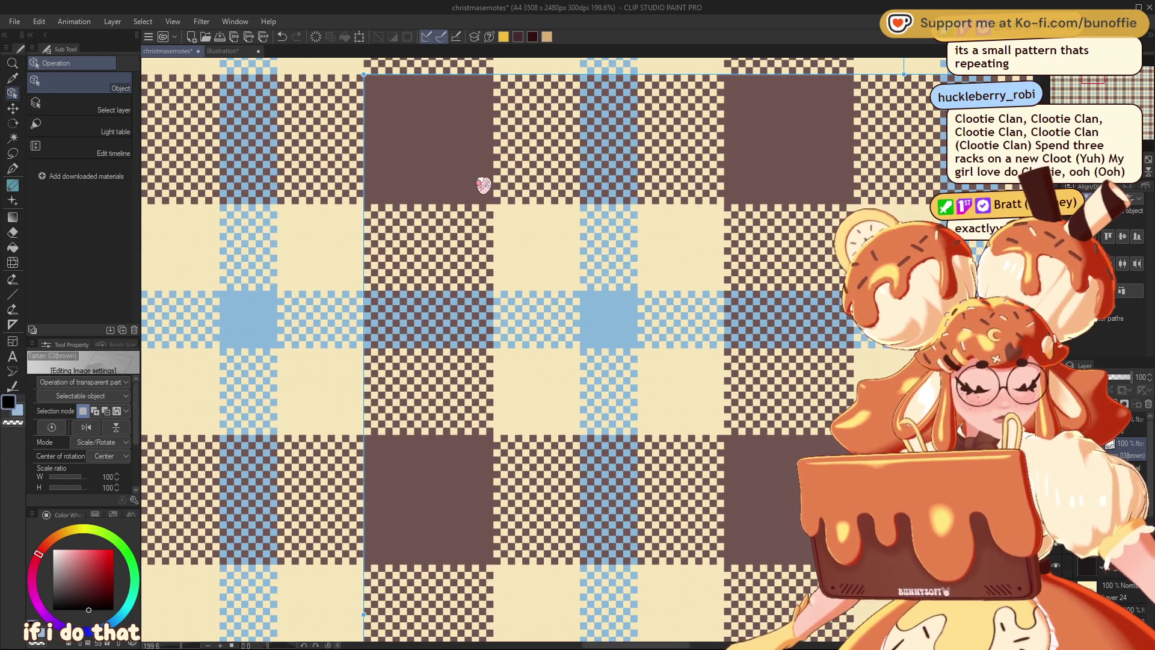
scroll(550, 391, down, 5)
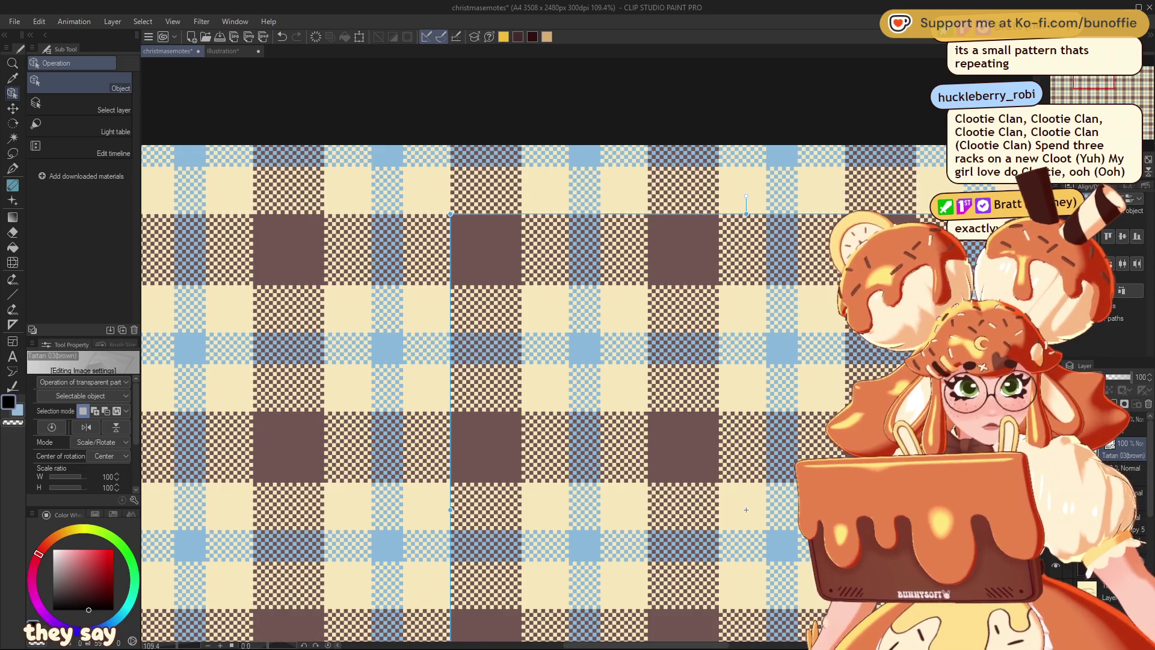
Add new Layer 78 above the brown tartan and box one tartan repeat with Rectangle selection.
key(ctrl+shift+n)
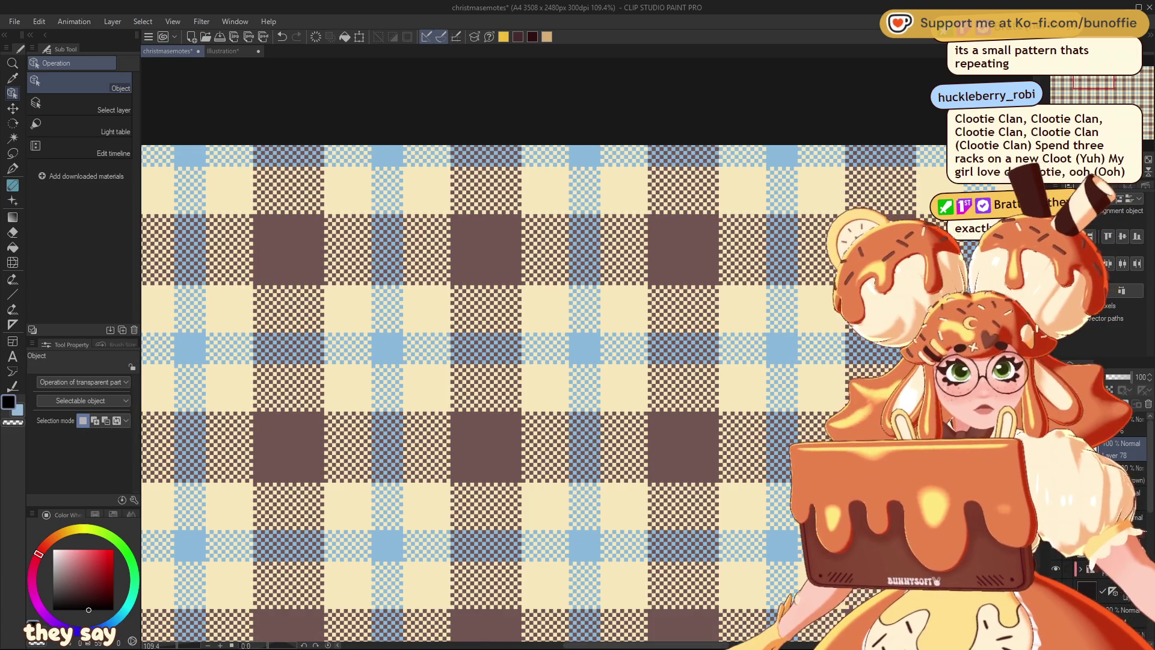
click(12, 124)
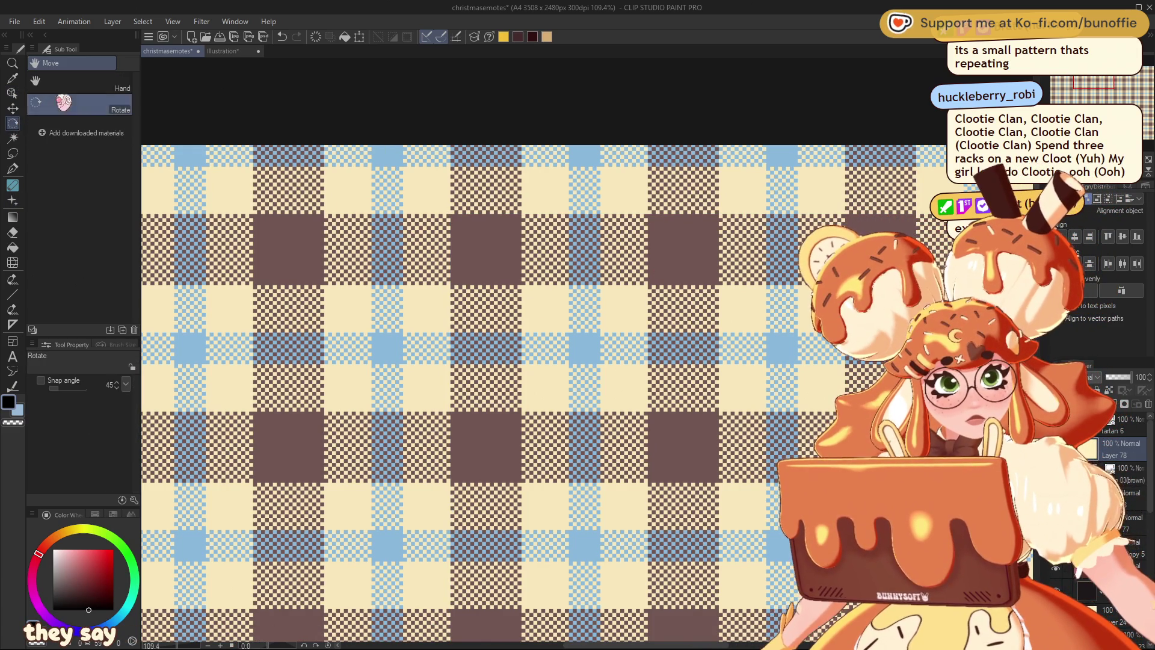
click(13, 154)
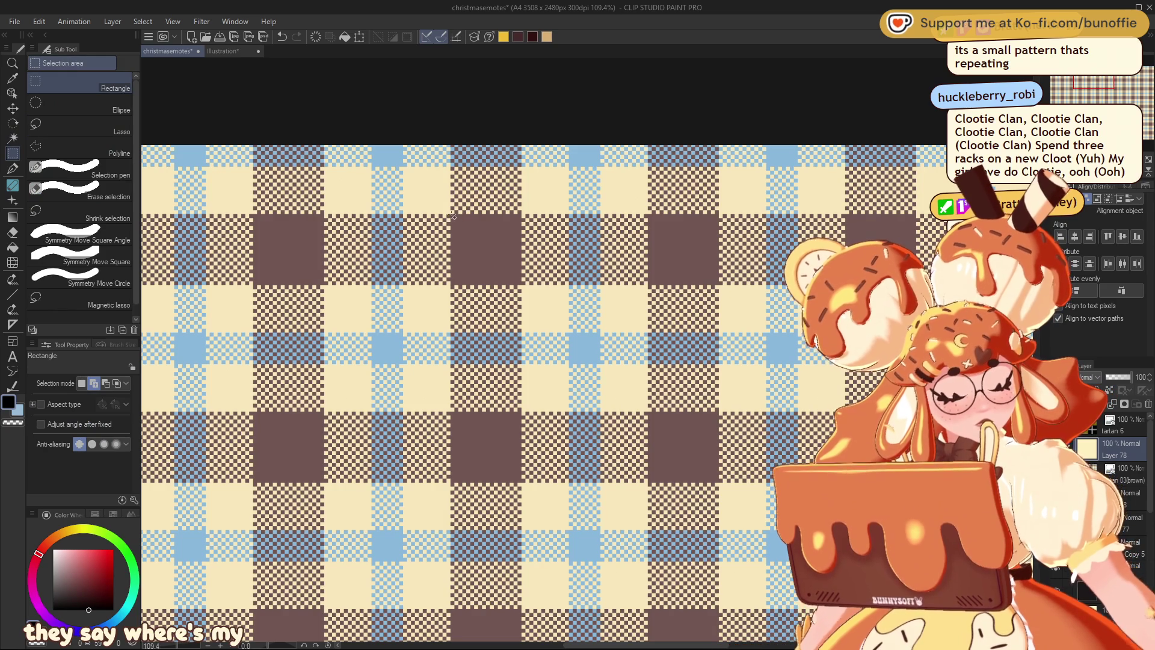
mouse_move(454, 216)
mouse_down()
mouse_move(719, 482)
mouse_move(649, 413)
mouse_up()
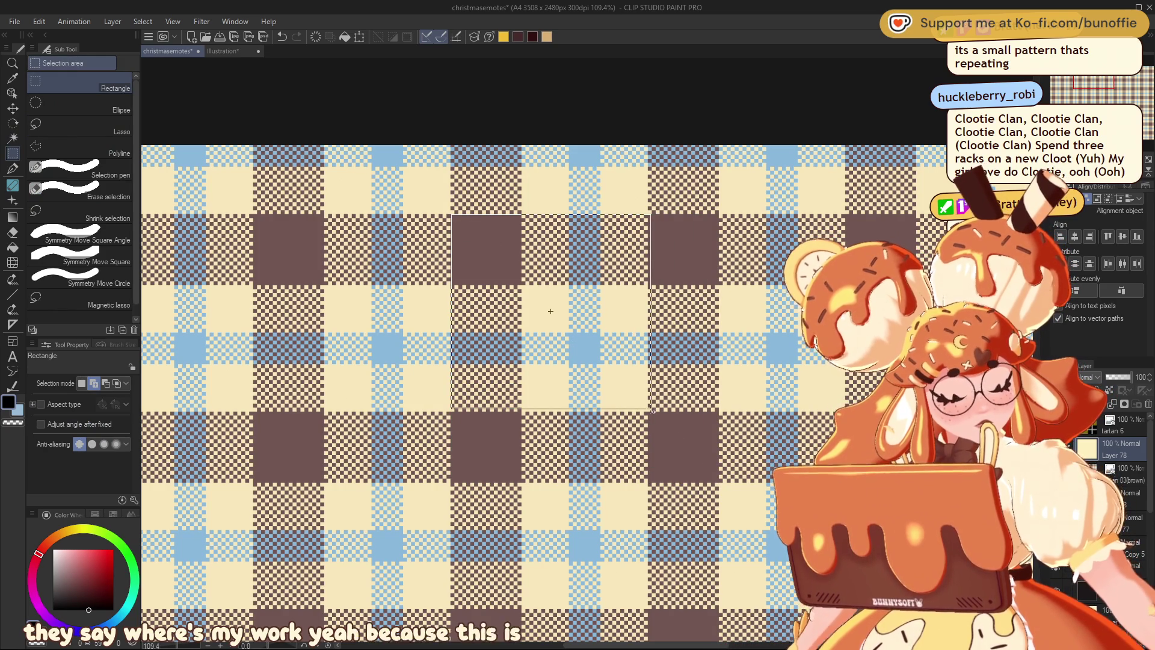
Fit the box to the repeat, deselect, and create a new 100×100 px canvas.
drag(649, 413, 650, 413)
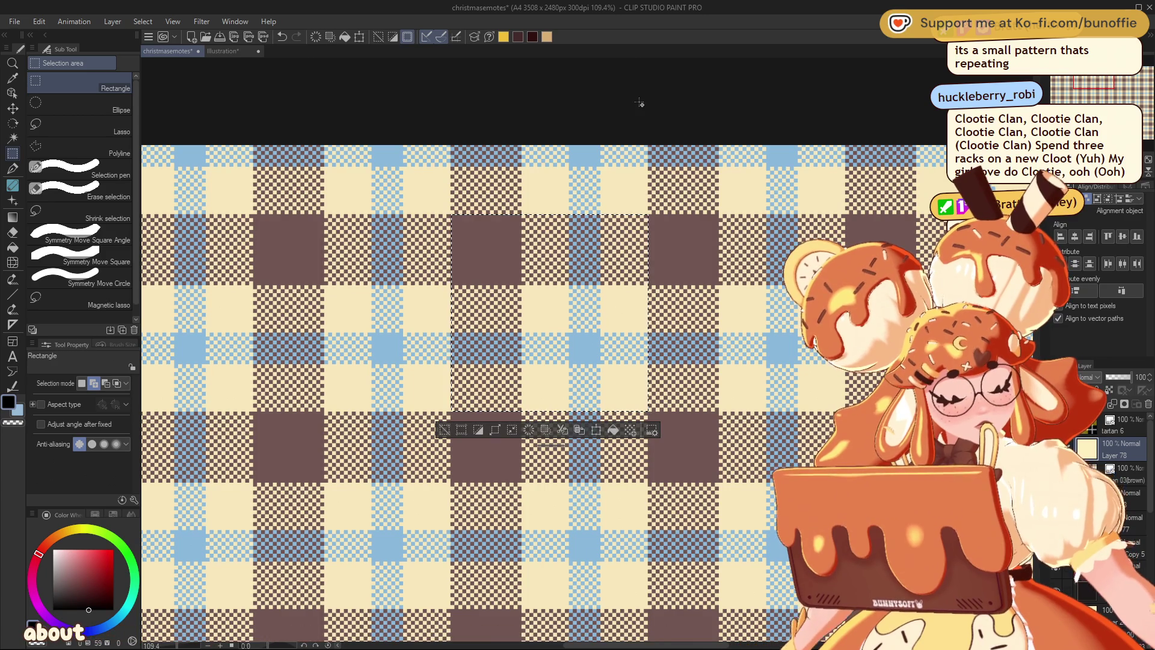
click(444, 430)
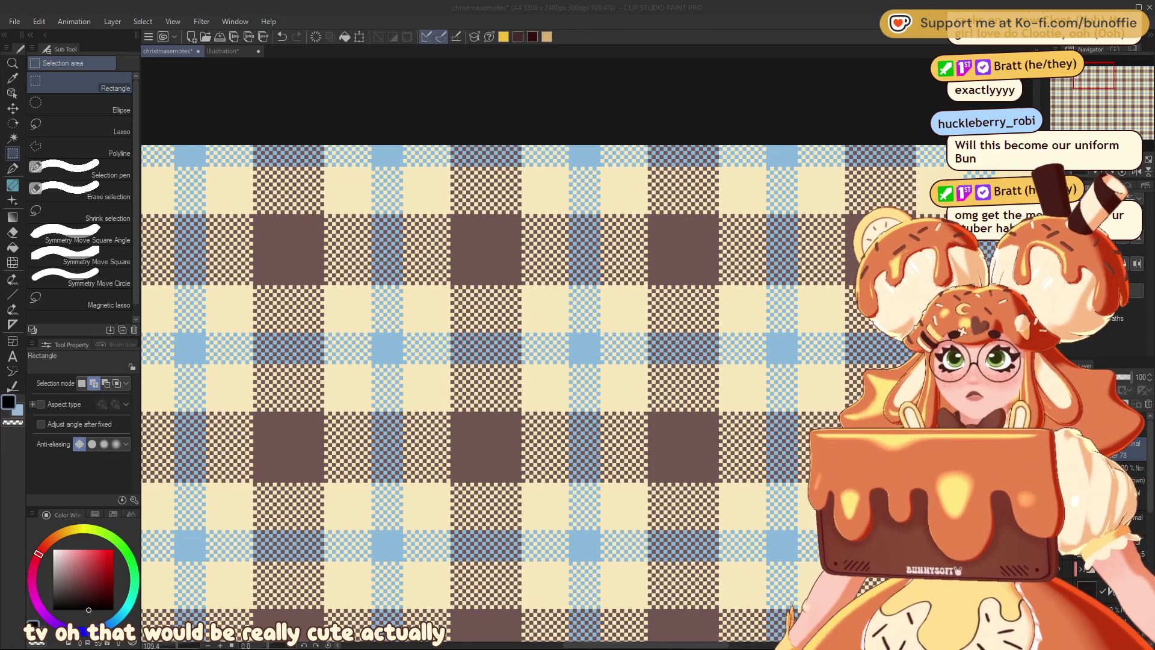
key(ctrl+n)
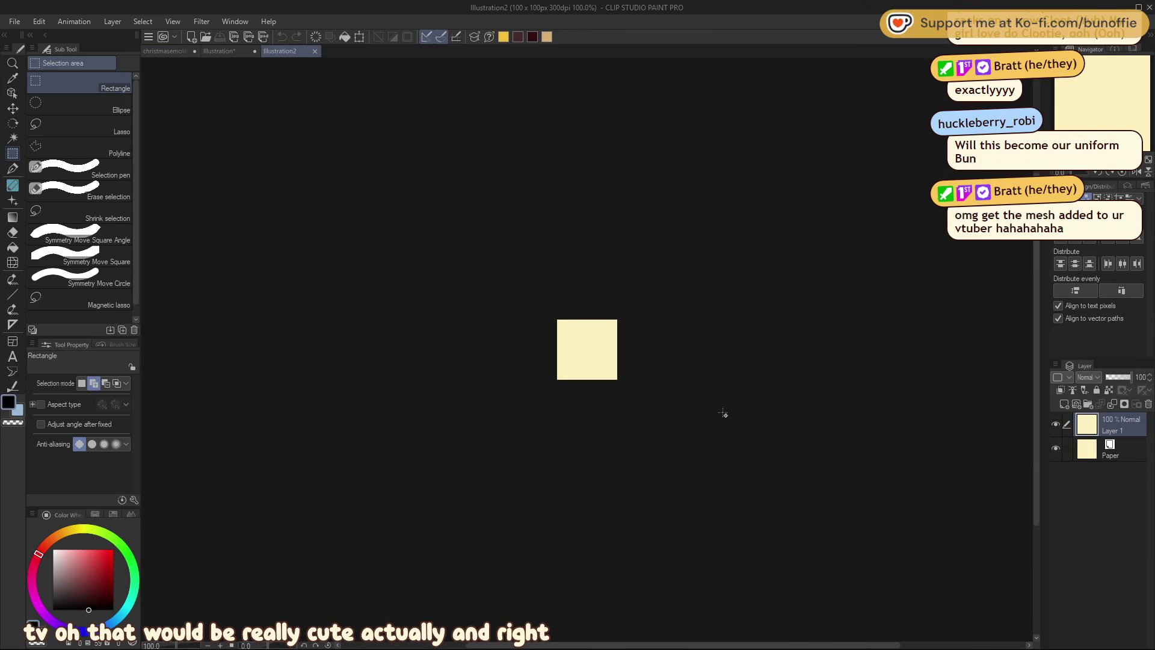
scroll(725, 415, up, 3)
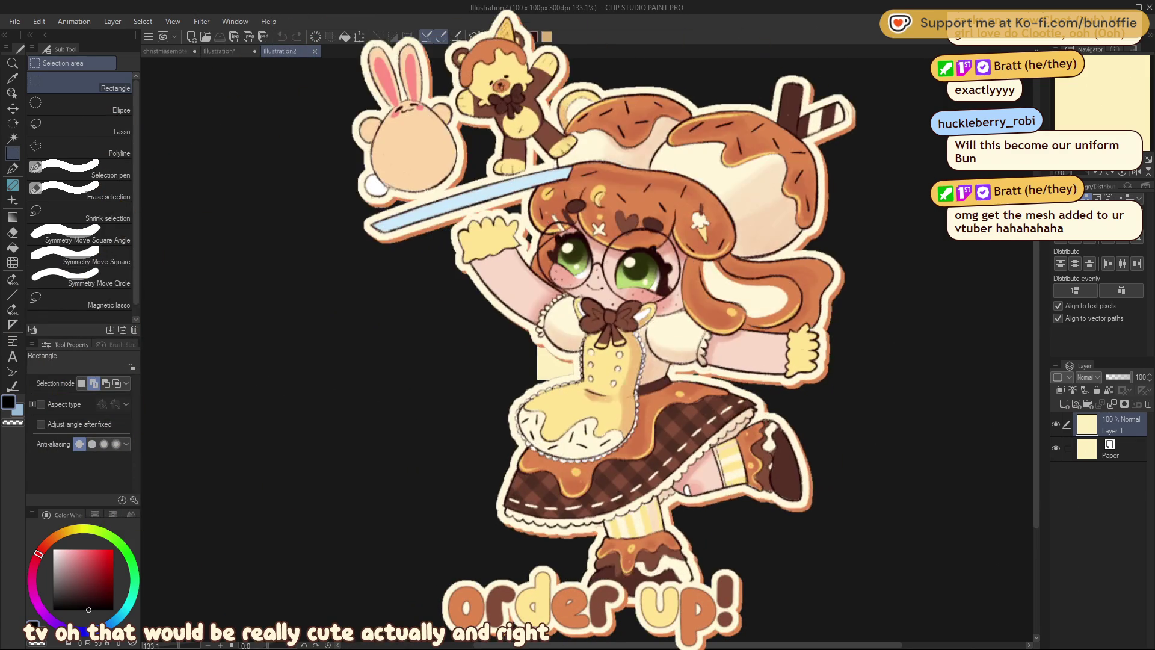
scroll(725, 415, up, 3)
scroll(500, 411, up, 5)
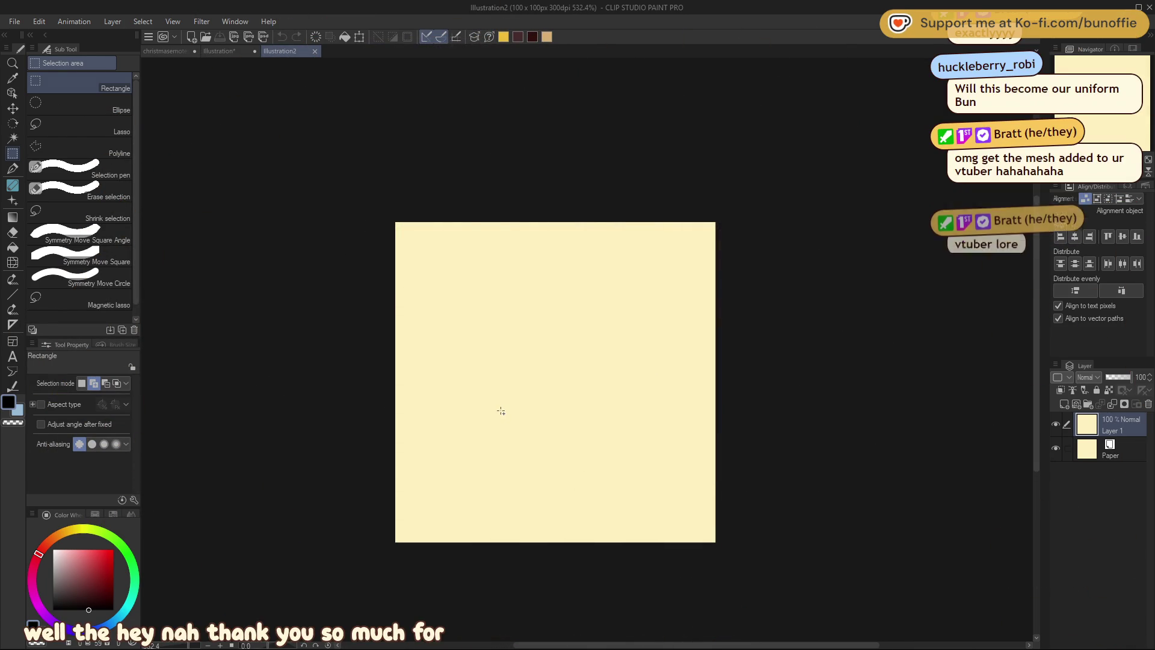
scroll(562, 359, up, 2)
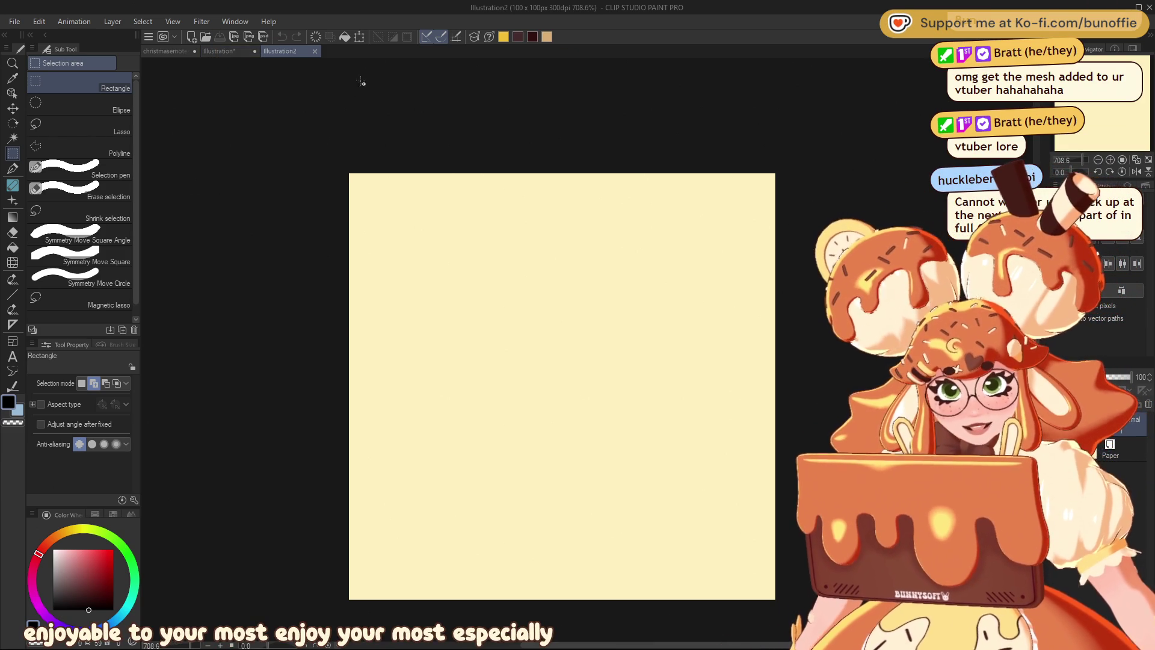
click(231, 53)
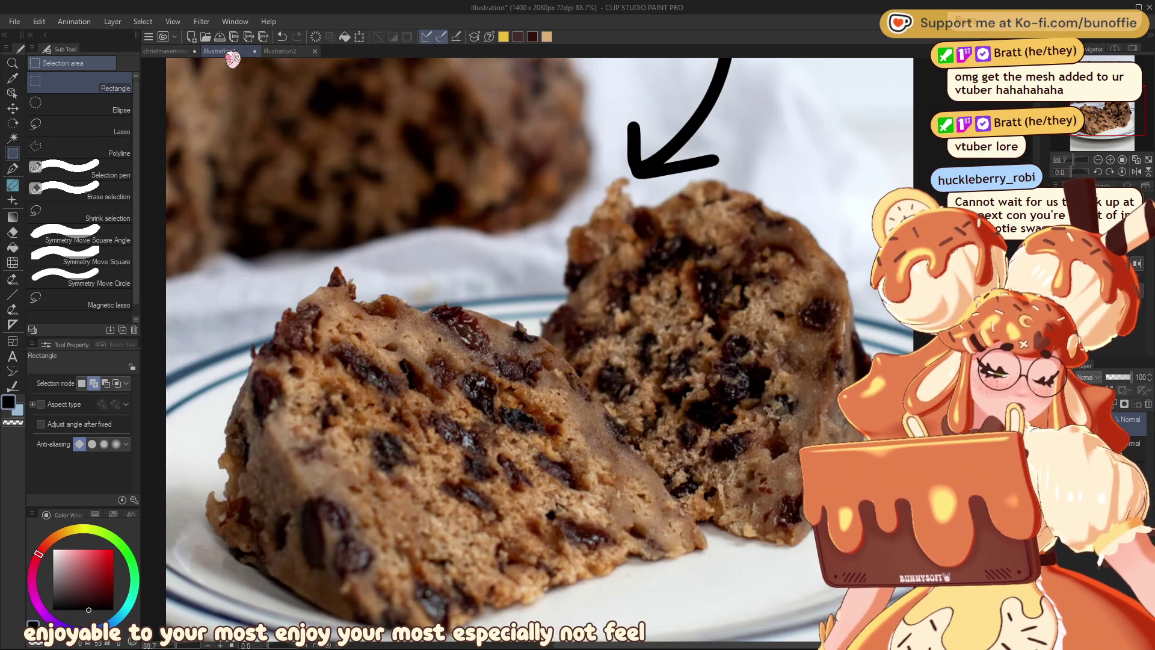
click(158, 54)
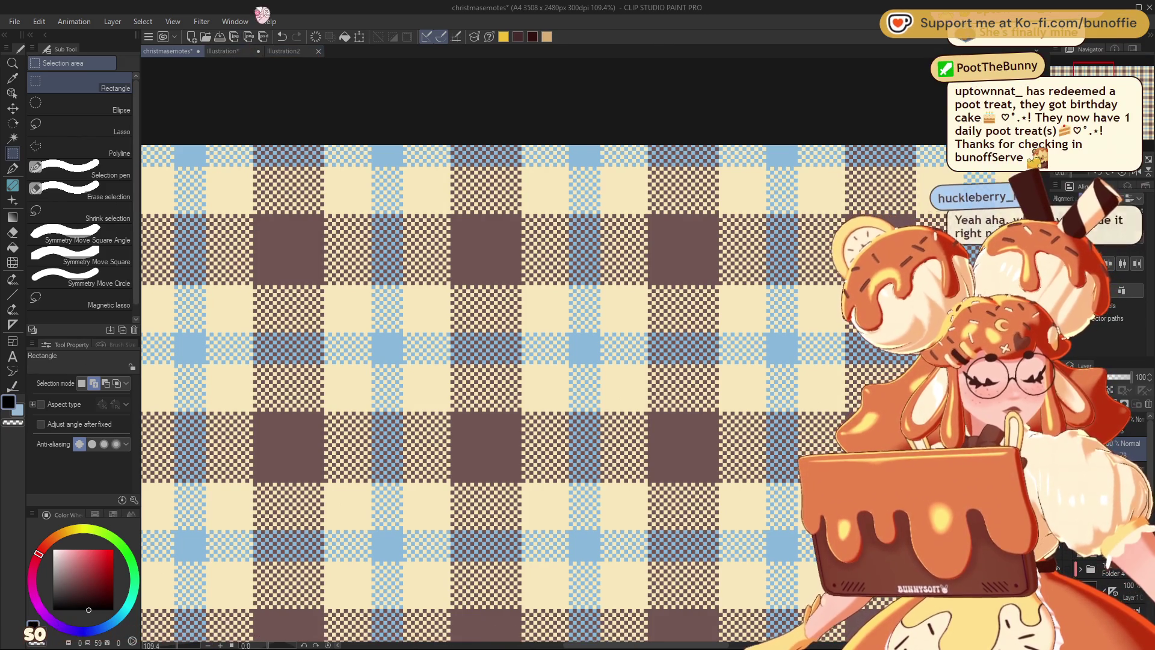
click(240, 52)
click(295, 52)
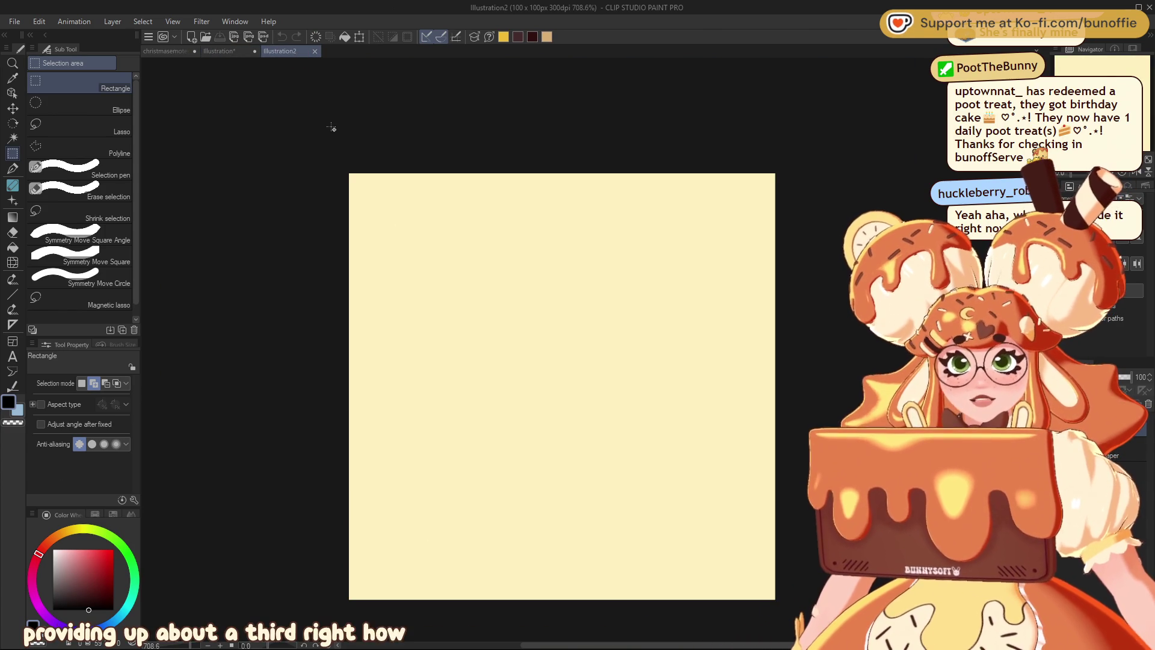
key(ctrl+r)
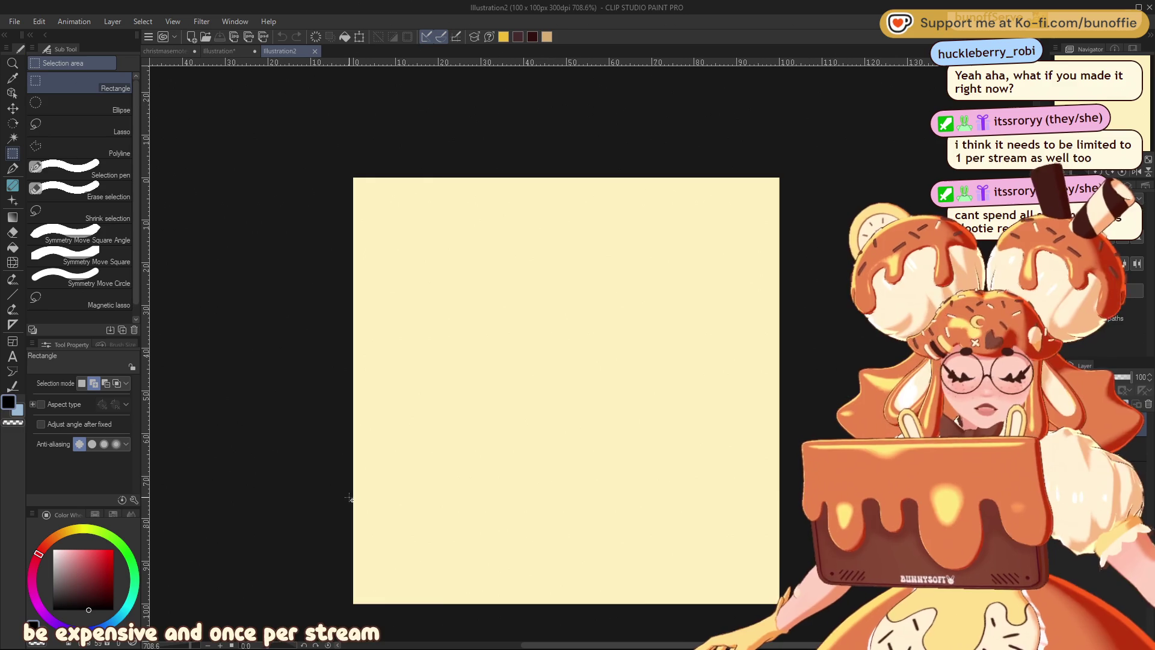
Zoom in on the tile canvas and place a horizontal guide from the top ruler.
key(ctrl+equal)
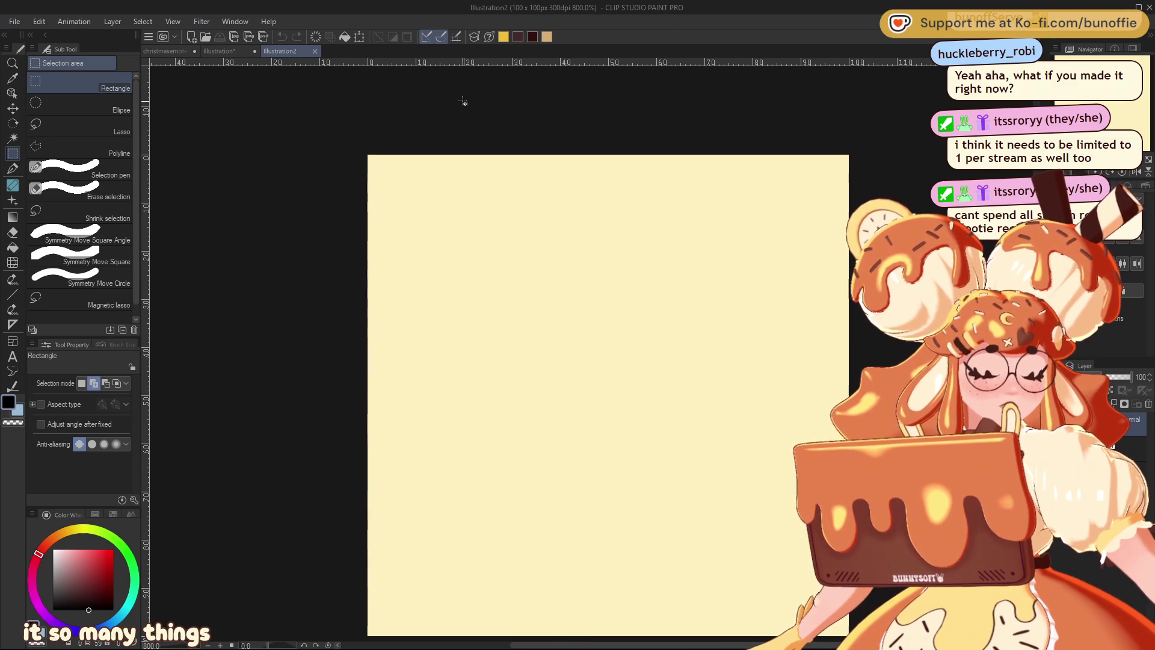
drag(452, 70, 465, 317)
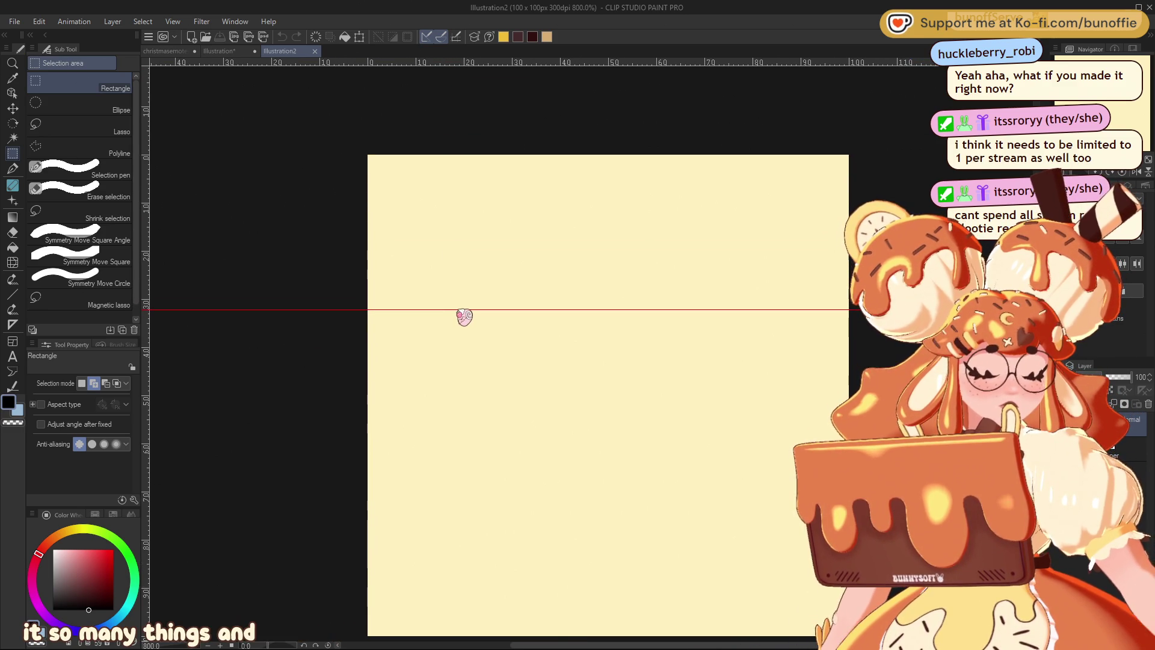
drag(465, 317, 458, 317)
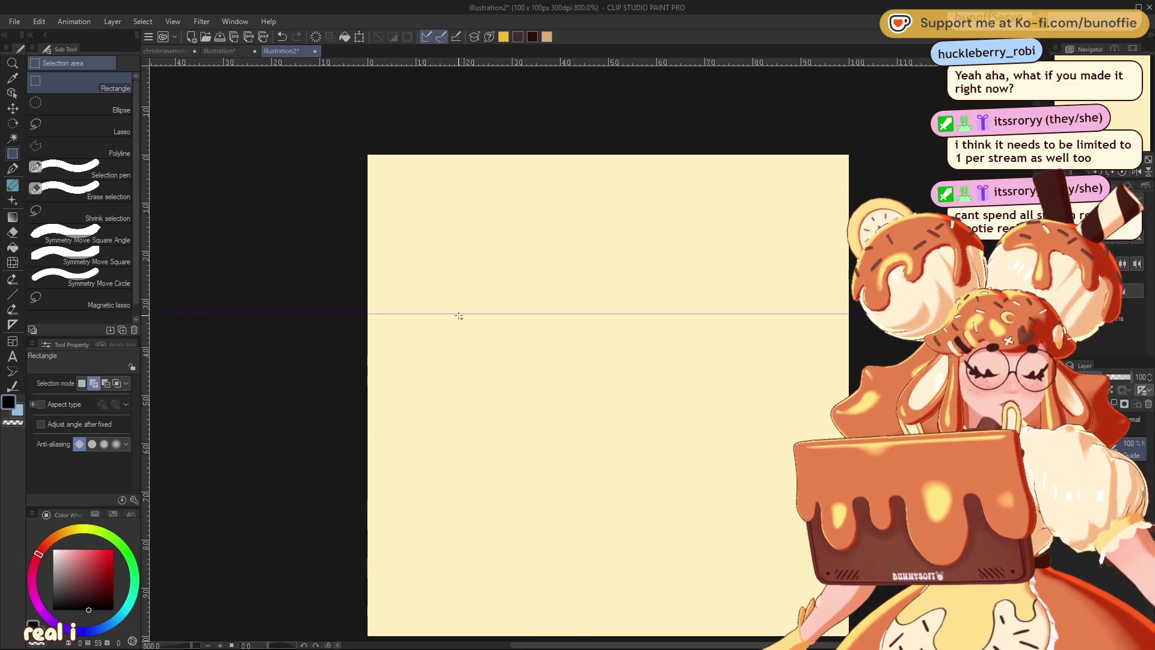
Place a vertical guide from the left ruler, redoing it after one misplaced attempt.
drag(146, 256, 527, 279)
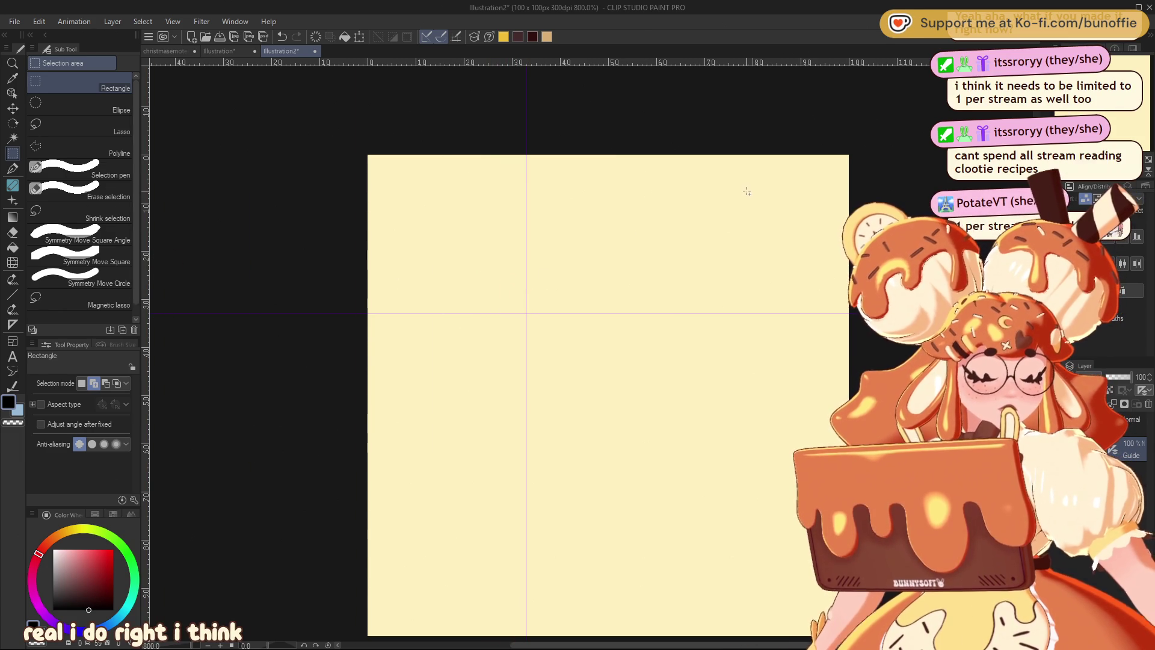
key(ctrl+z)
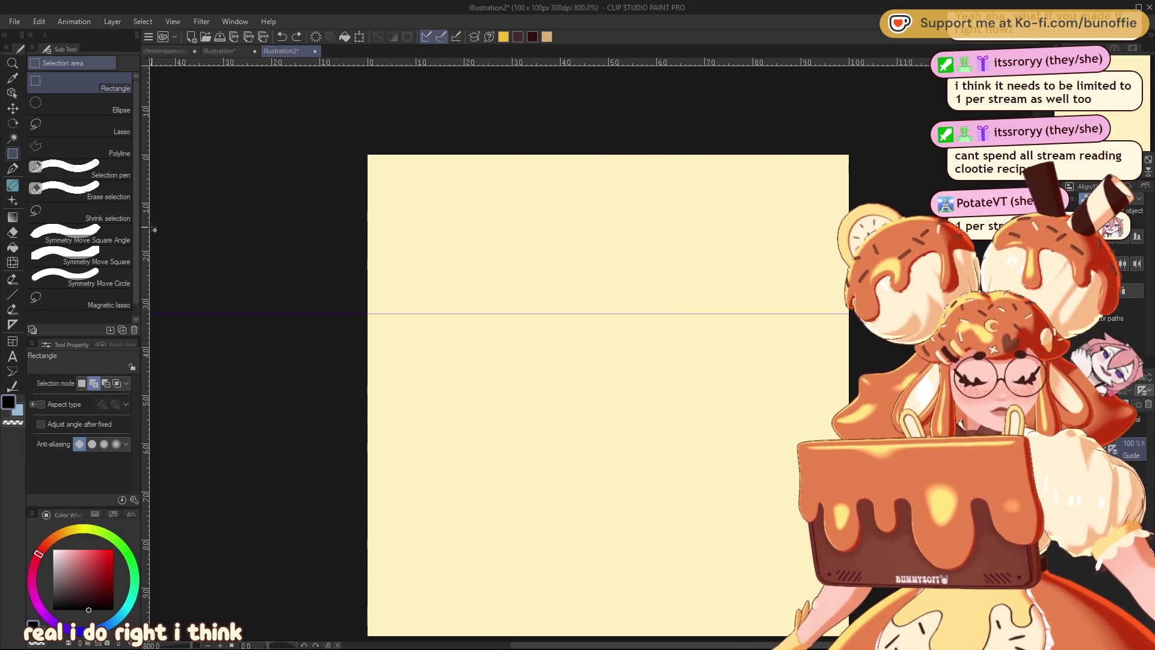
scroll(843, 97, up, 5)
scroll(842, 97, up, 5)
drag(145, 216, 595, 265)
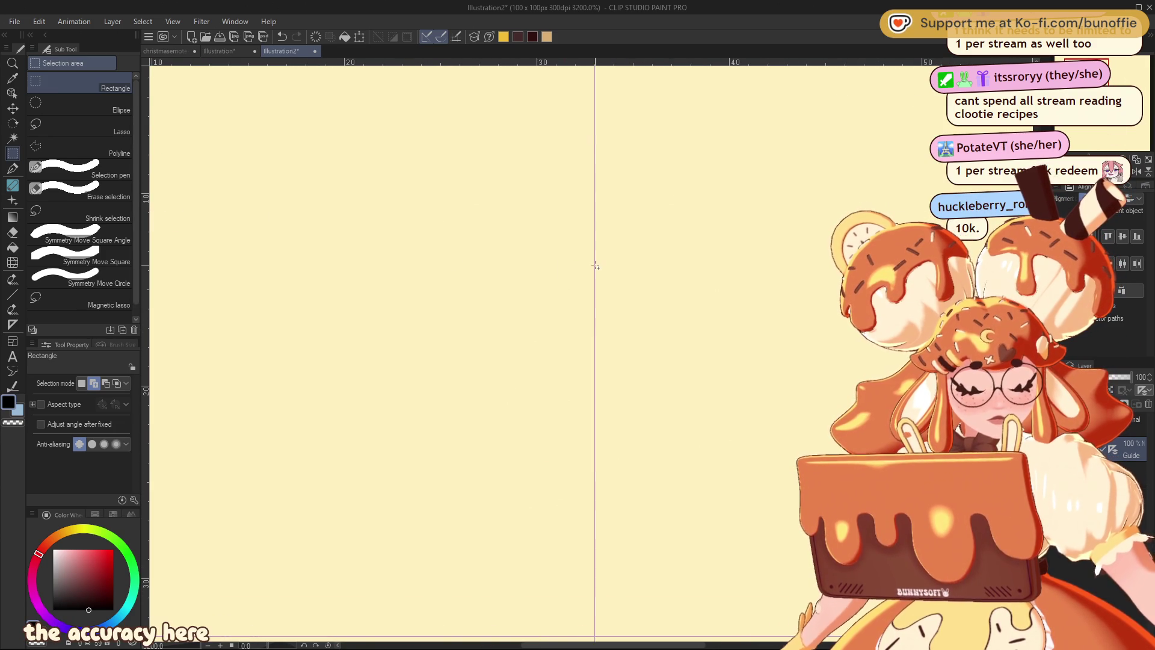
scroll(566, 349, down, 10)
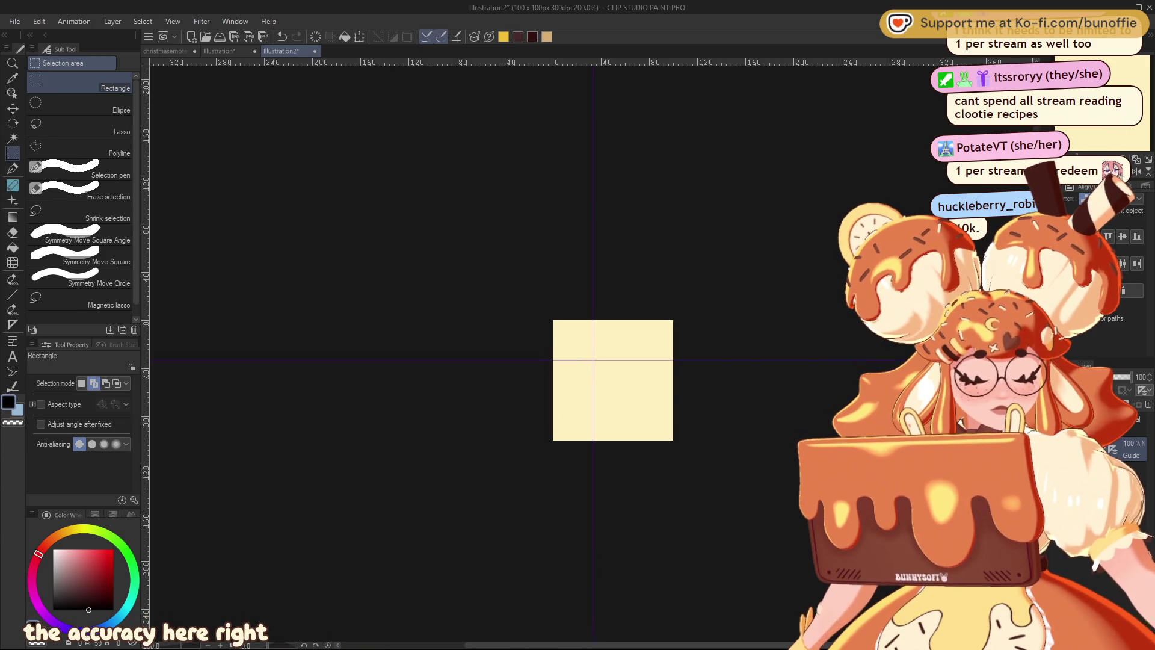
scroll(592, 355, up, 4)
scroll(592, 355, up, 2)
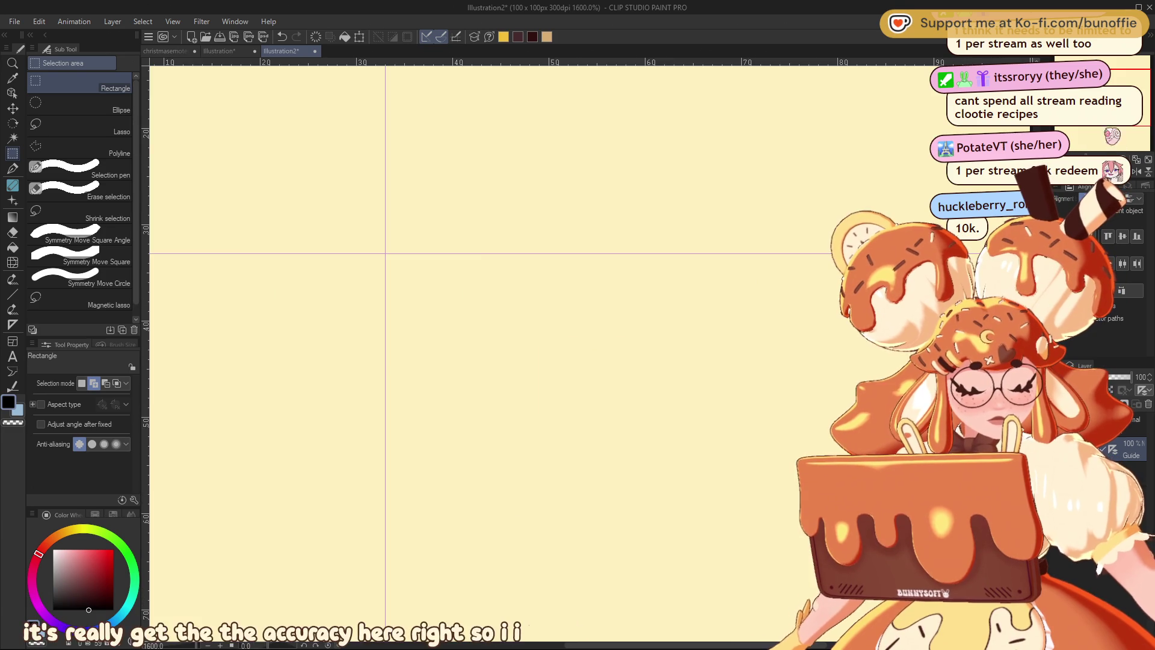
scroll(592, 355, down, 2)
click(12, 169)
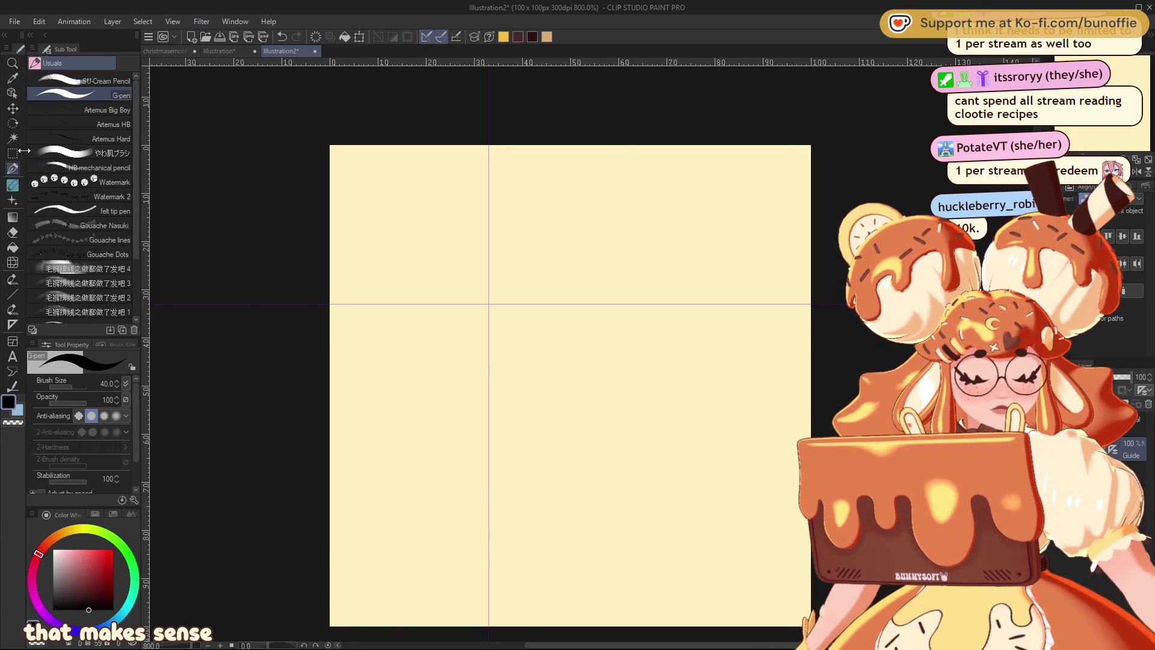
Choose the x1 brush from the Decoration > Night brush set.
click(13, 185)
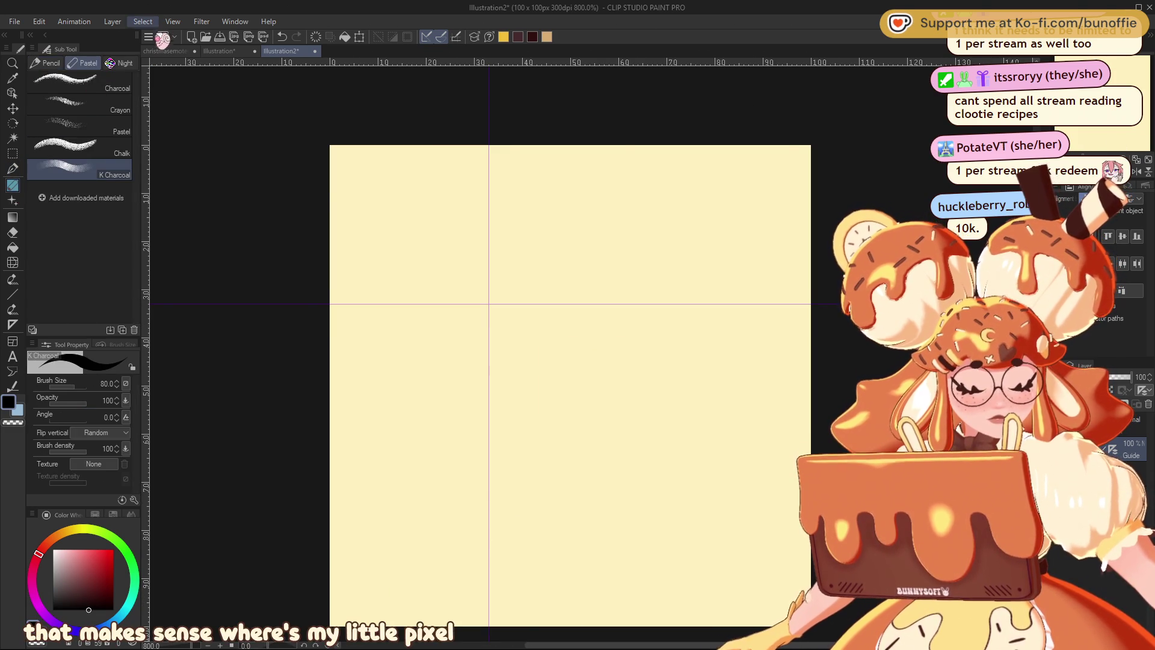
click(121, 63)
drag(139, 95, 155, 310)
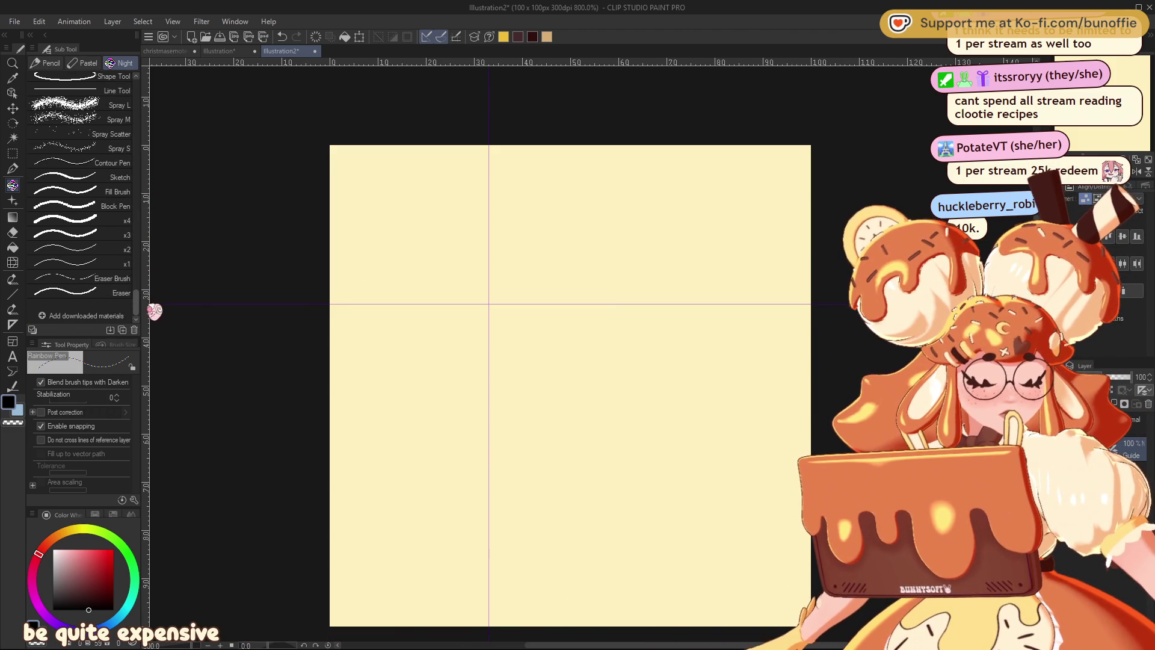
click(130, 261)
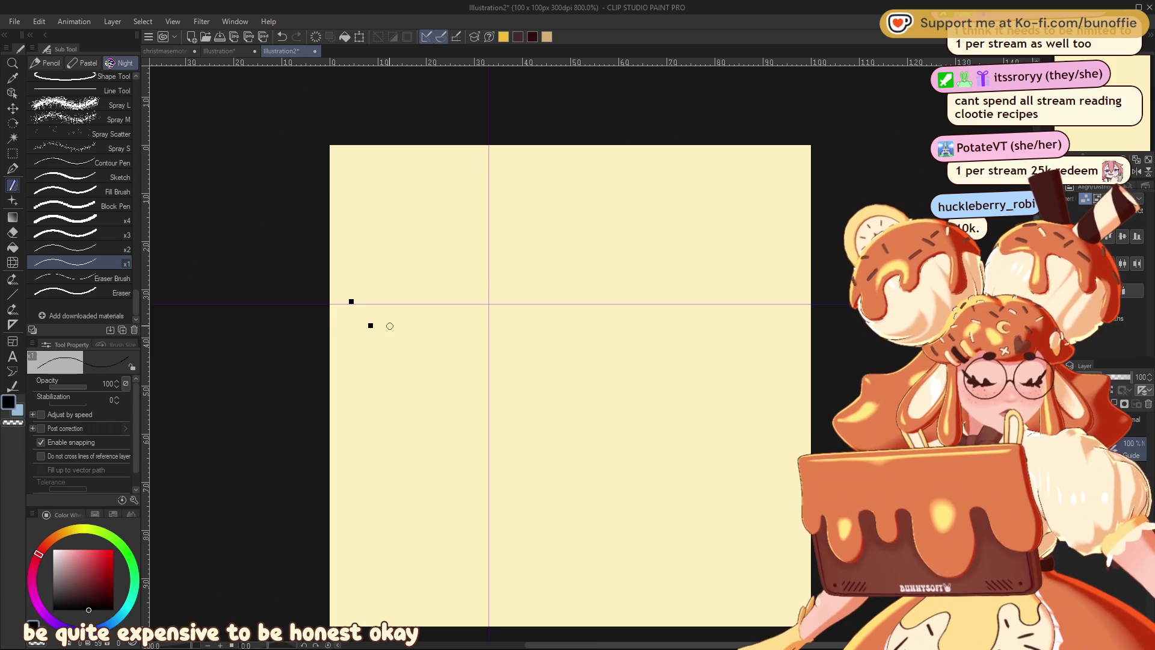
Place a test dot with the x1 brush, undo it, and pick Rectangle selection.
click(403, 350)
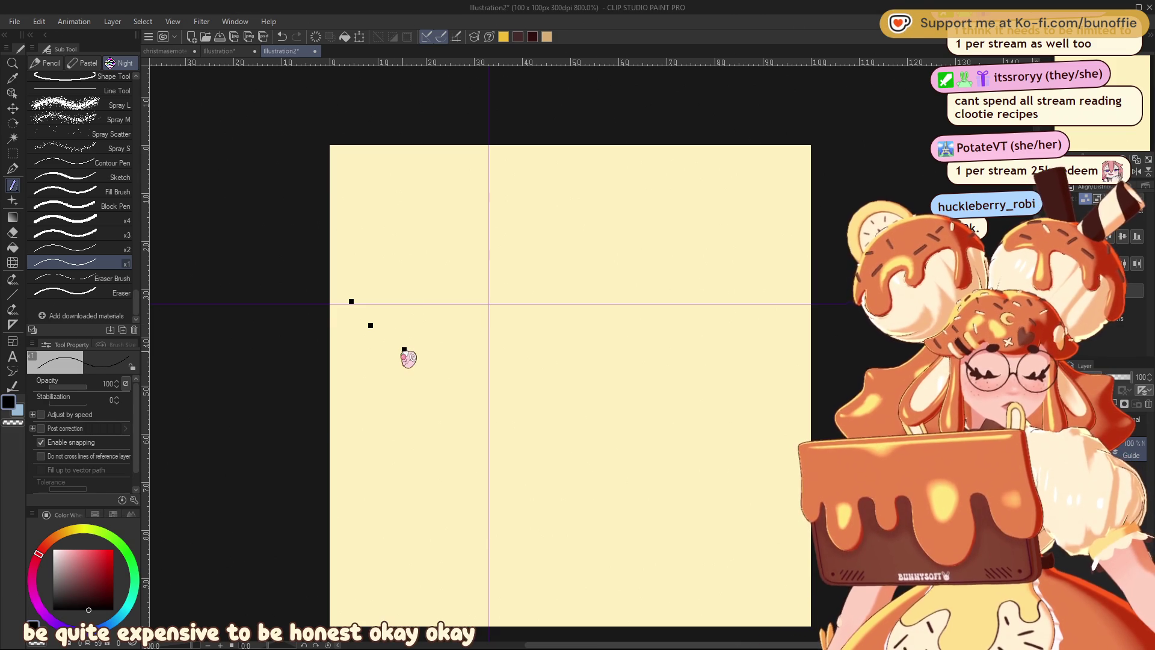
key(ctrl+z)
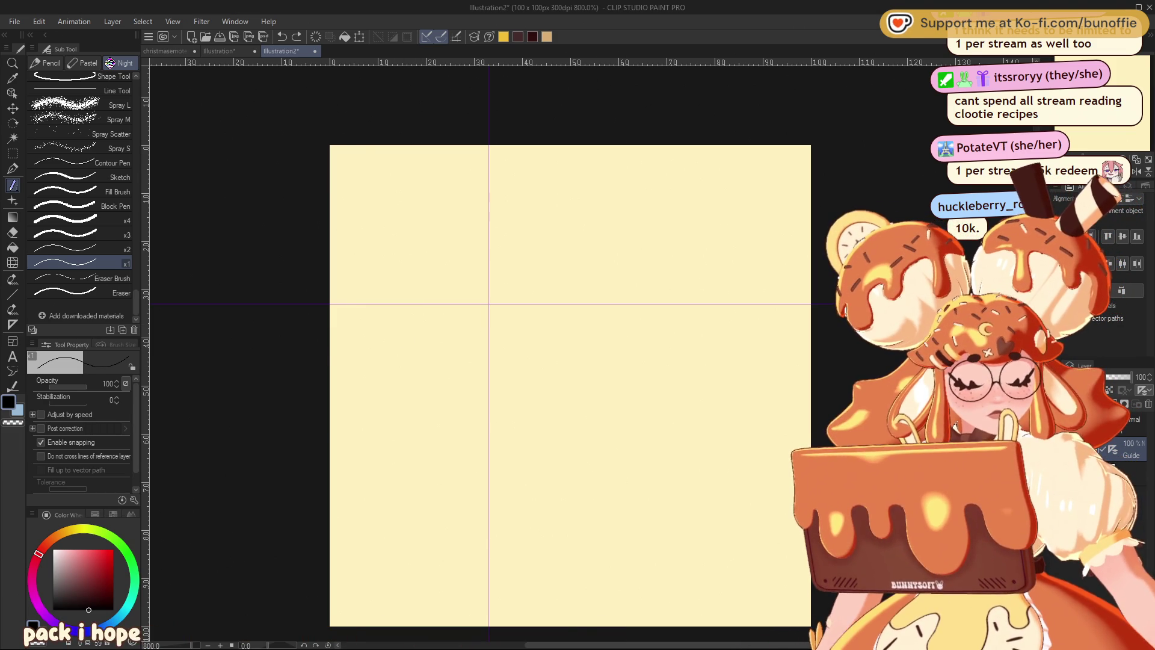
click(13, 154)
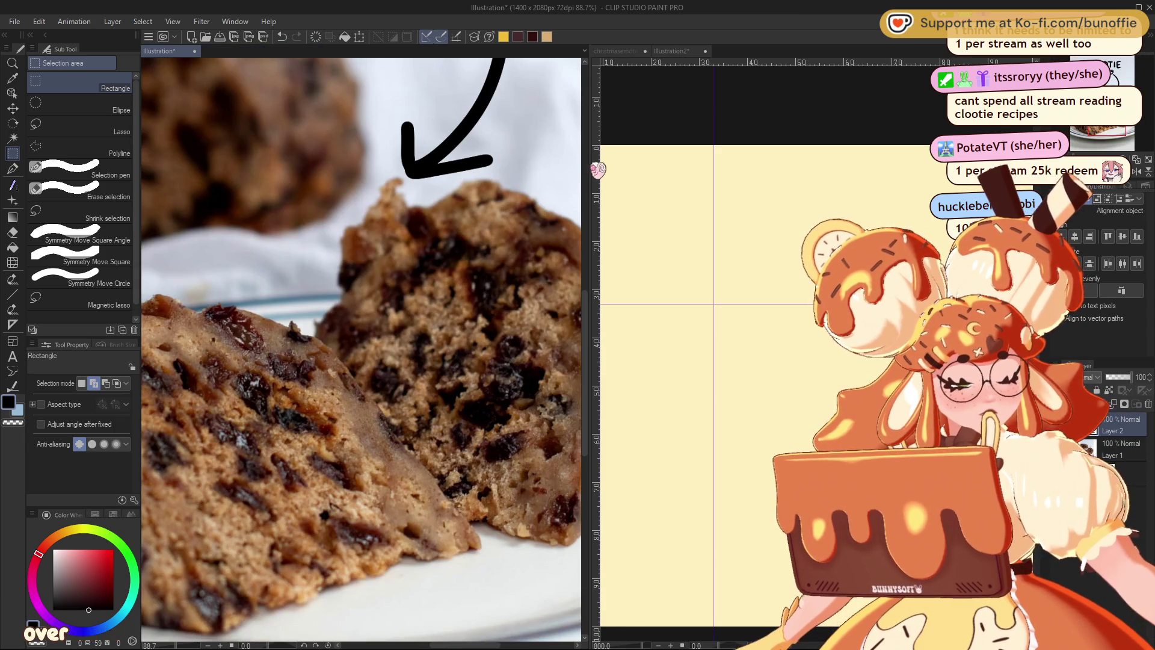
Widen the tile canvas pane beside the photo and switch to the small tile document.
drag(593, 171, 376, 220)
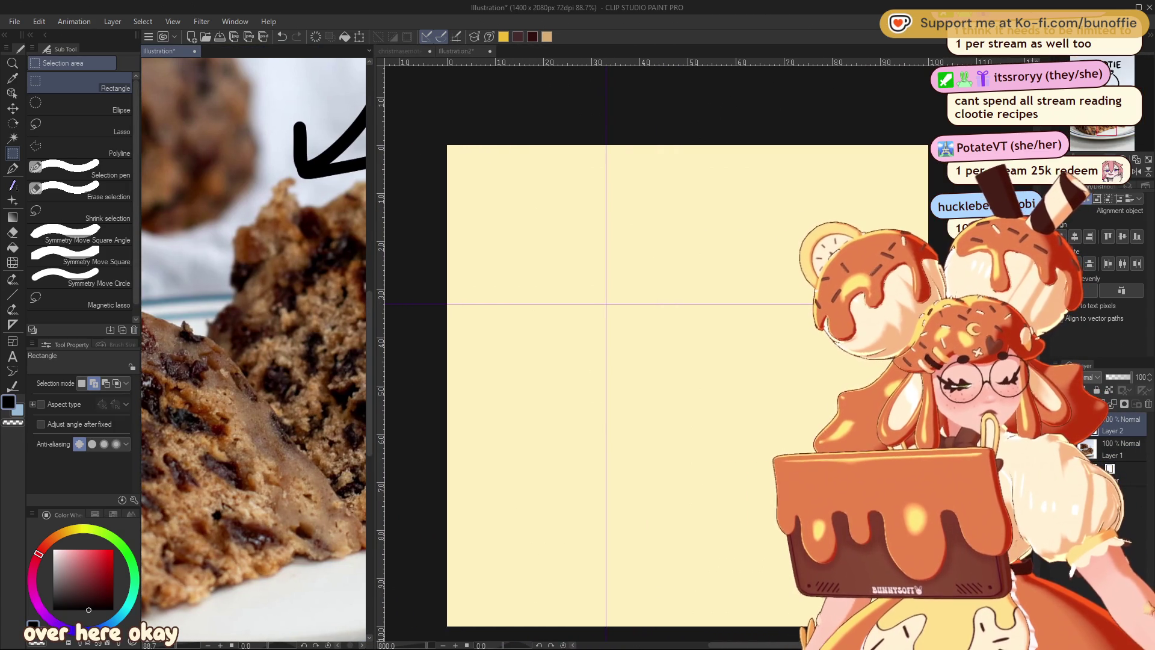
scroll(253, 349, down, 1)
scroll(253, 349, down, 1)
scroll(254, 349, down, 1)
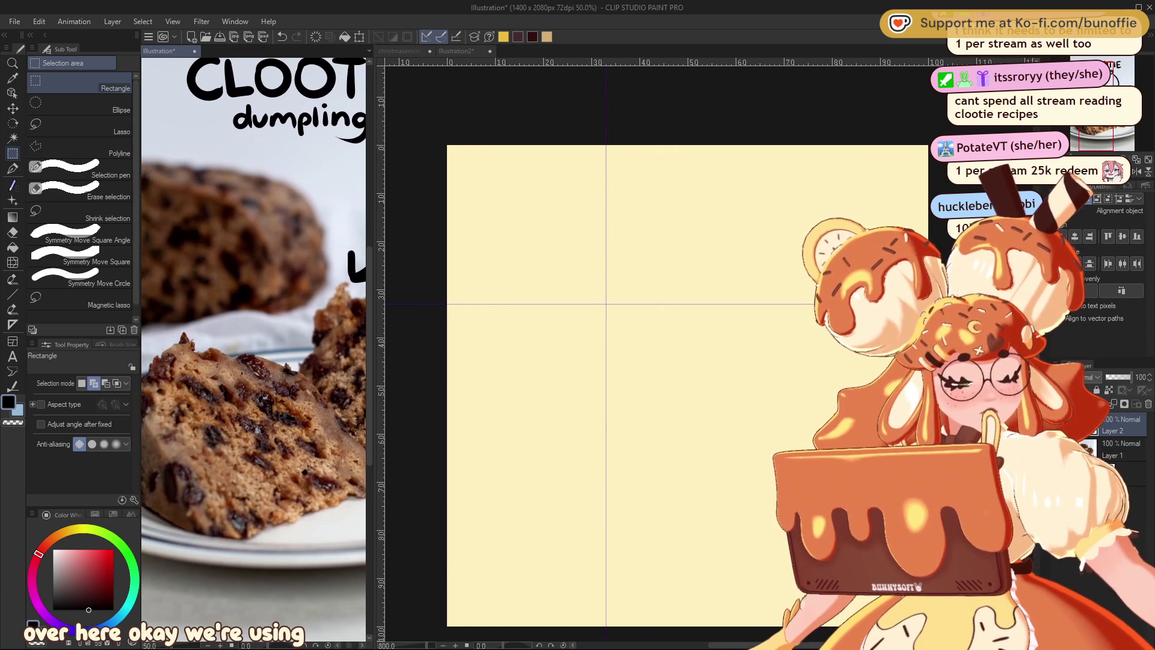
scroll(253, 349, down, 1)
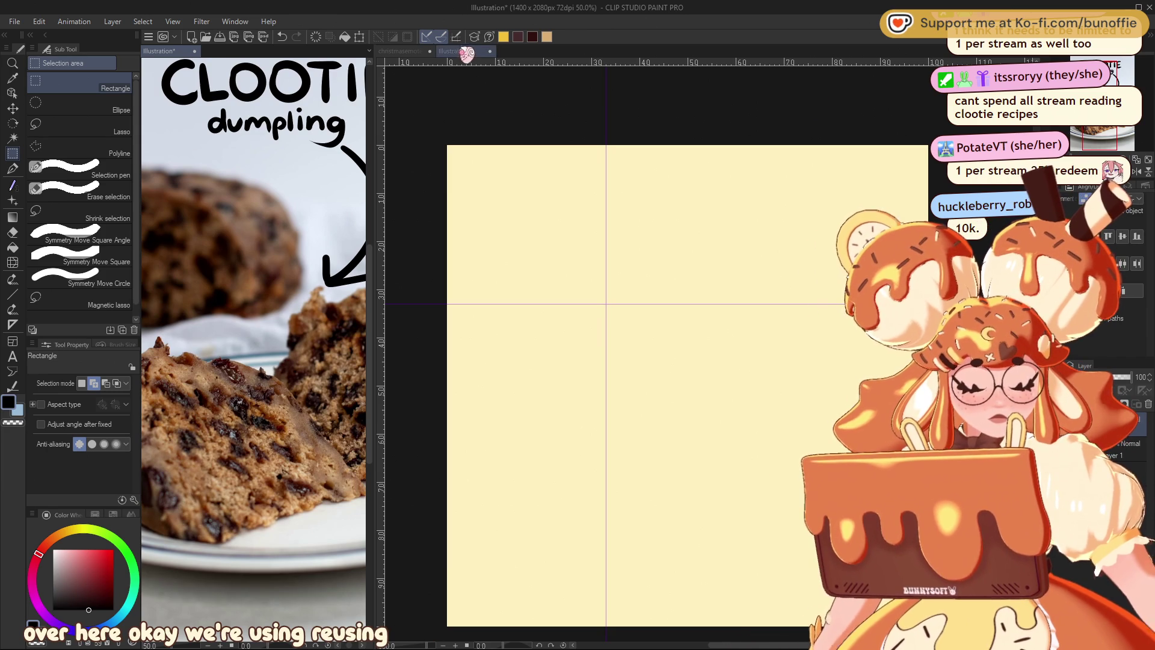
click(465, 52)
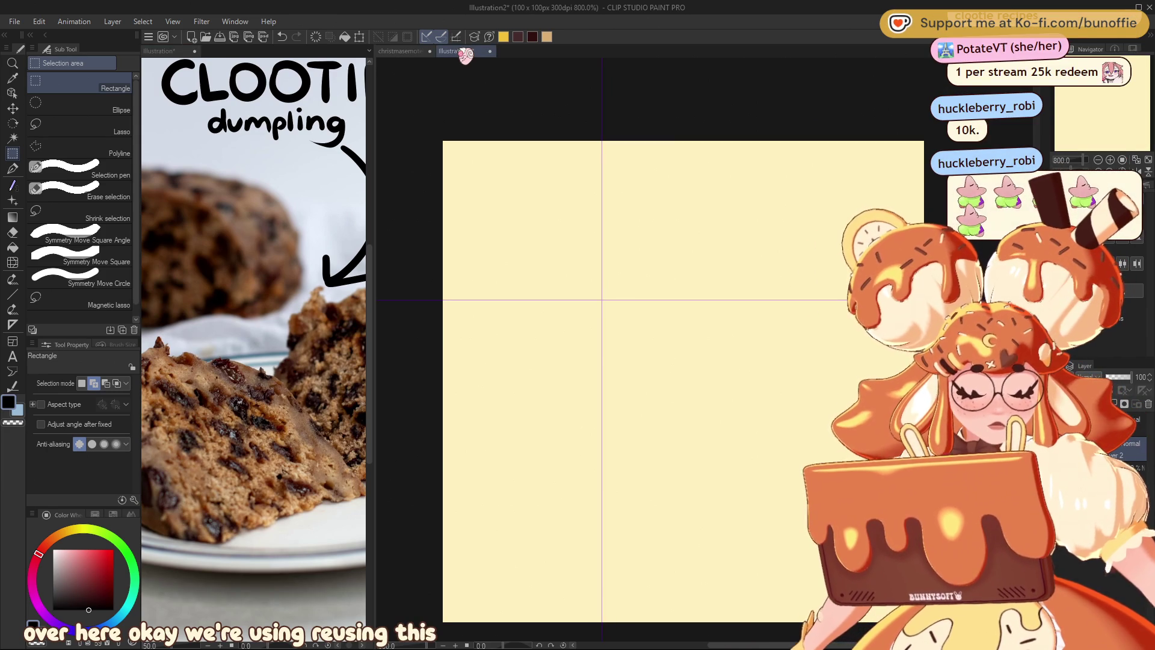
Select the tile's top-left quadrant and sample a slightly adjusted brown from the dumpling photo.
drag(434, 126, 599, 302)
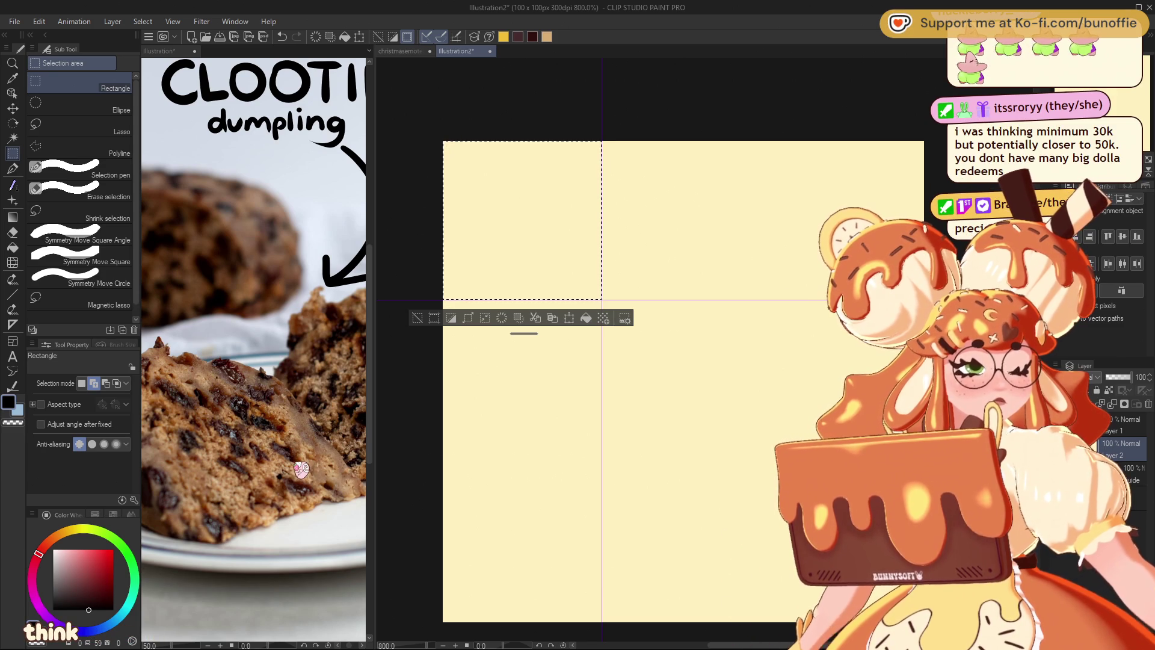
click(279, 413)
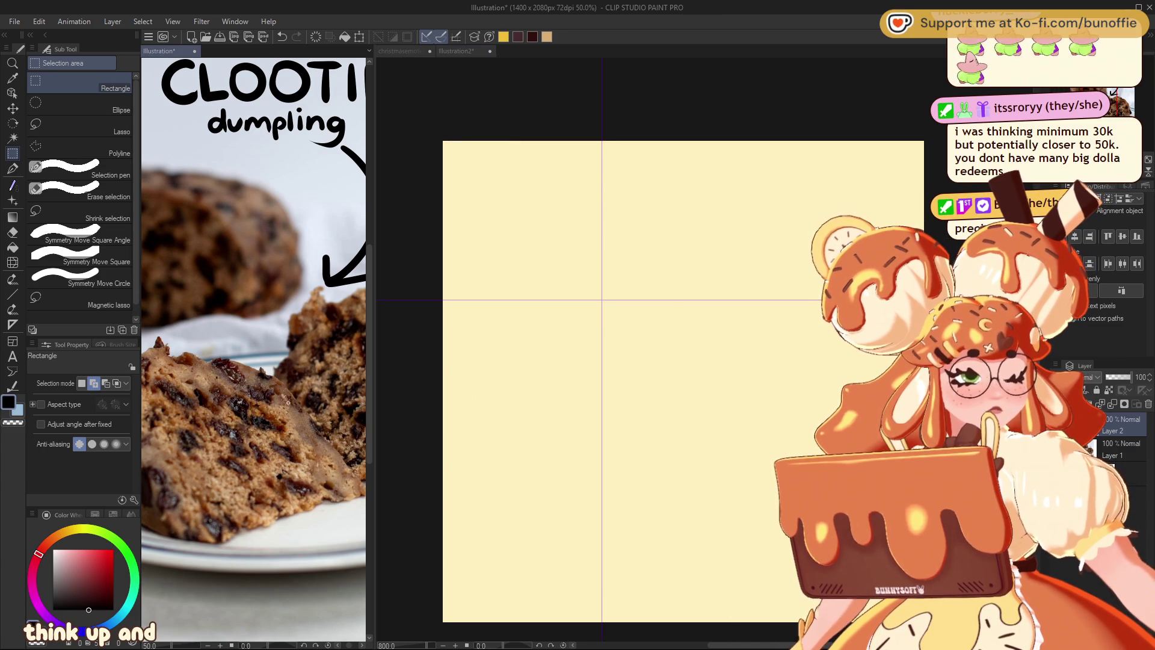
alt+click(271, 377)
alt+click(273, 378)
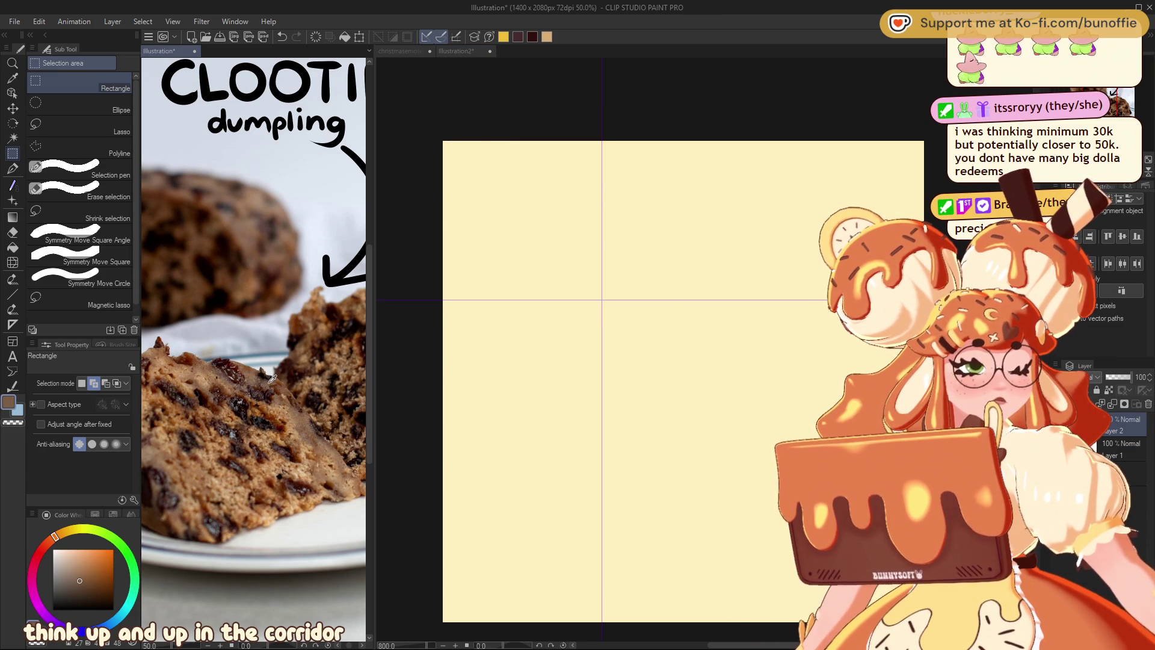
click(91, 582)
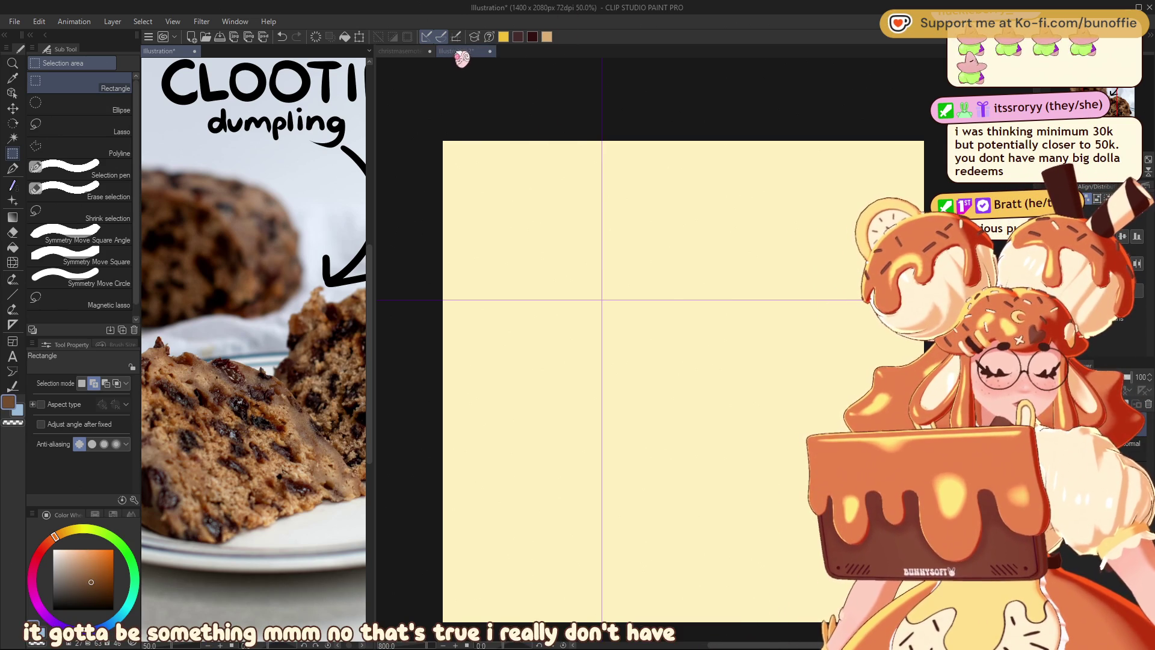
Fill the selected top-left quadrant with the sampled brown and check it zoomed in.
drag(444, 142, 601, 299)
click(586, 317)
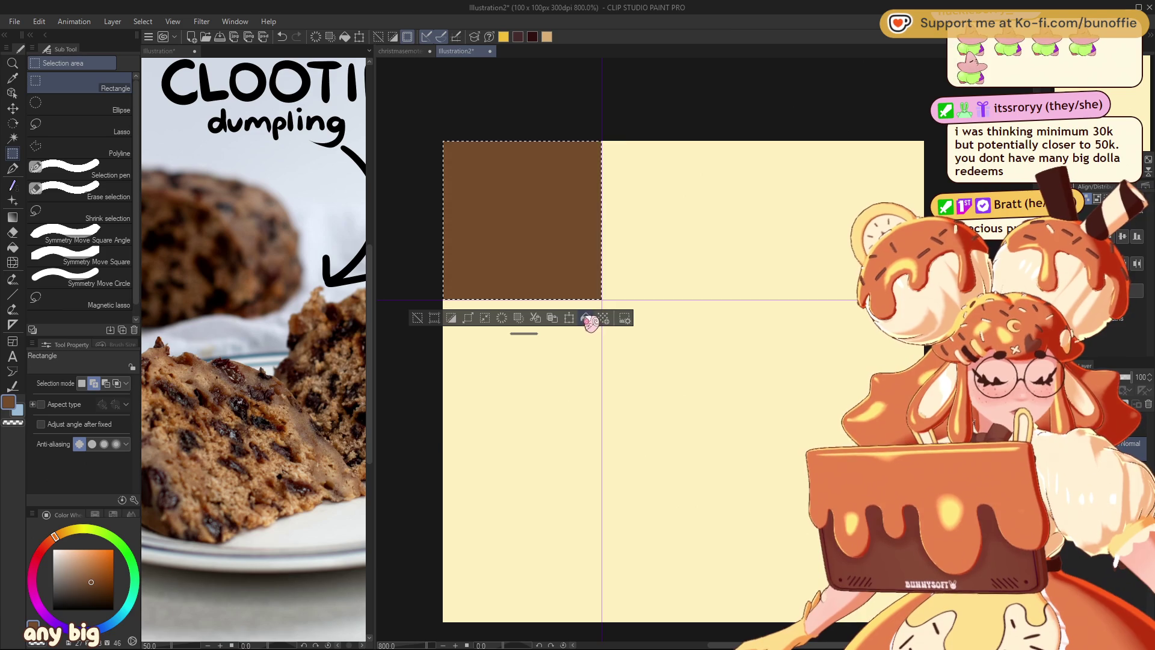
click(418, 318)
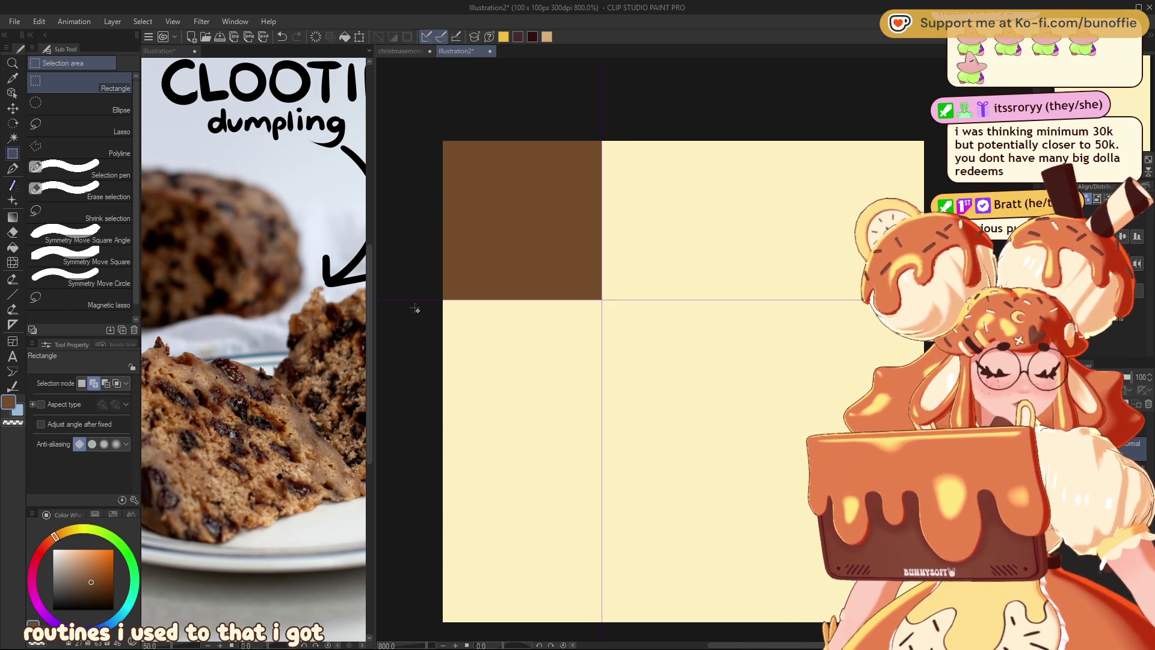
key(ctrl+plus)
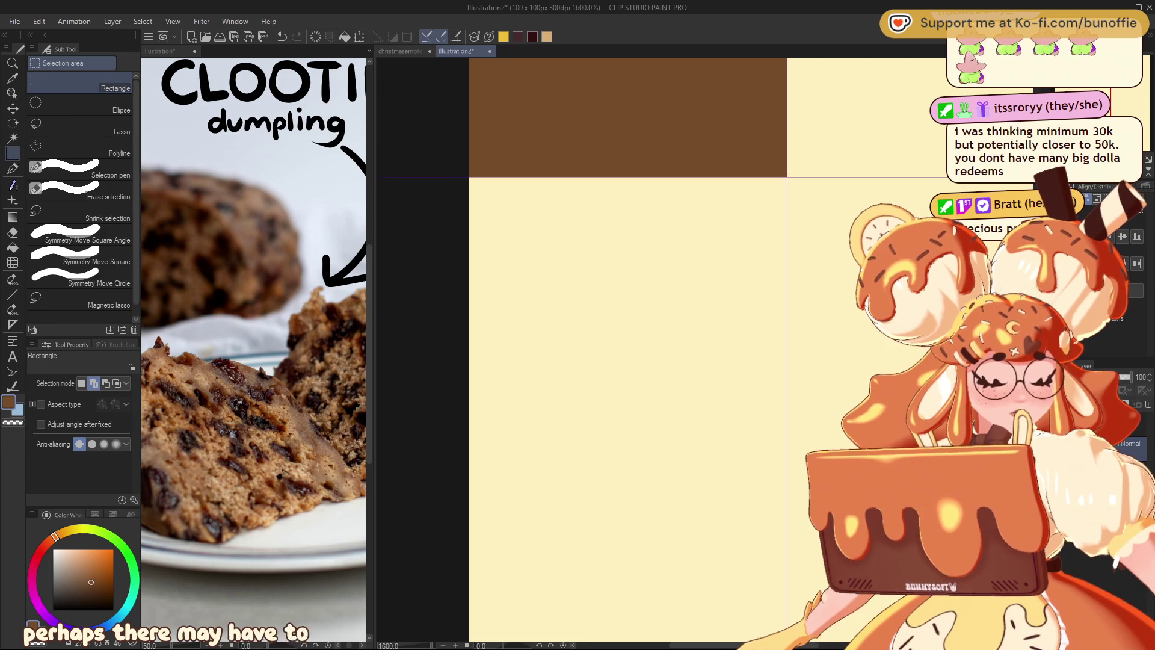
key(ctrl+minus)
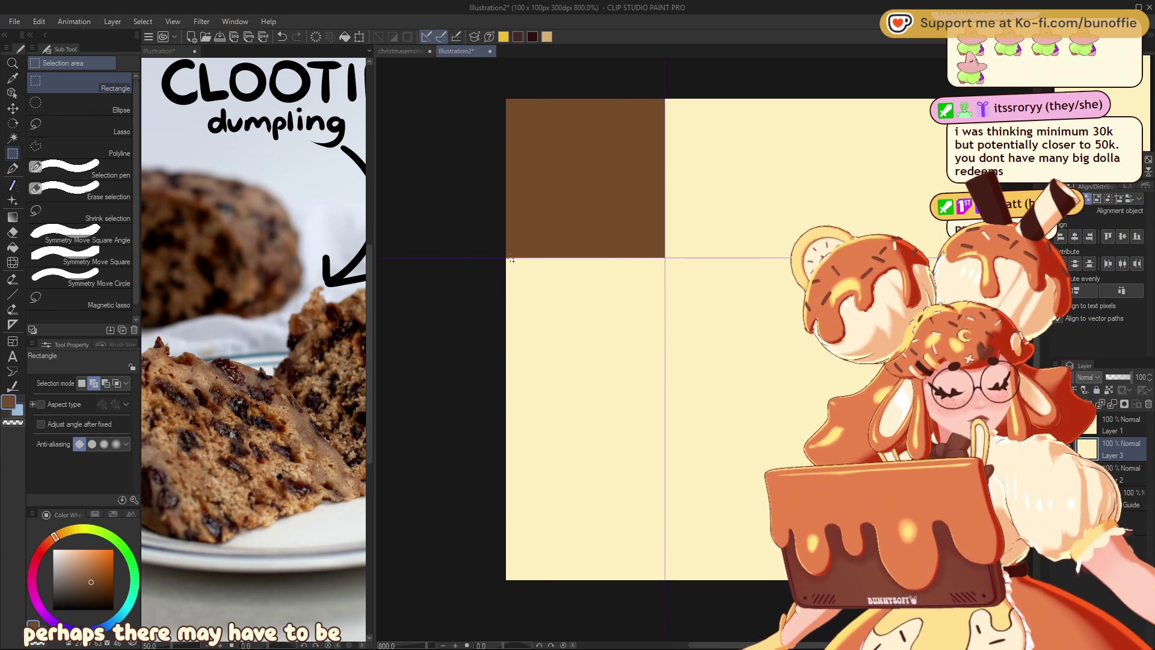
drag(506, 257, 570, 418)
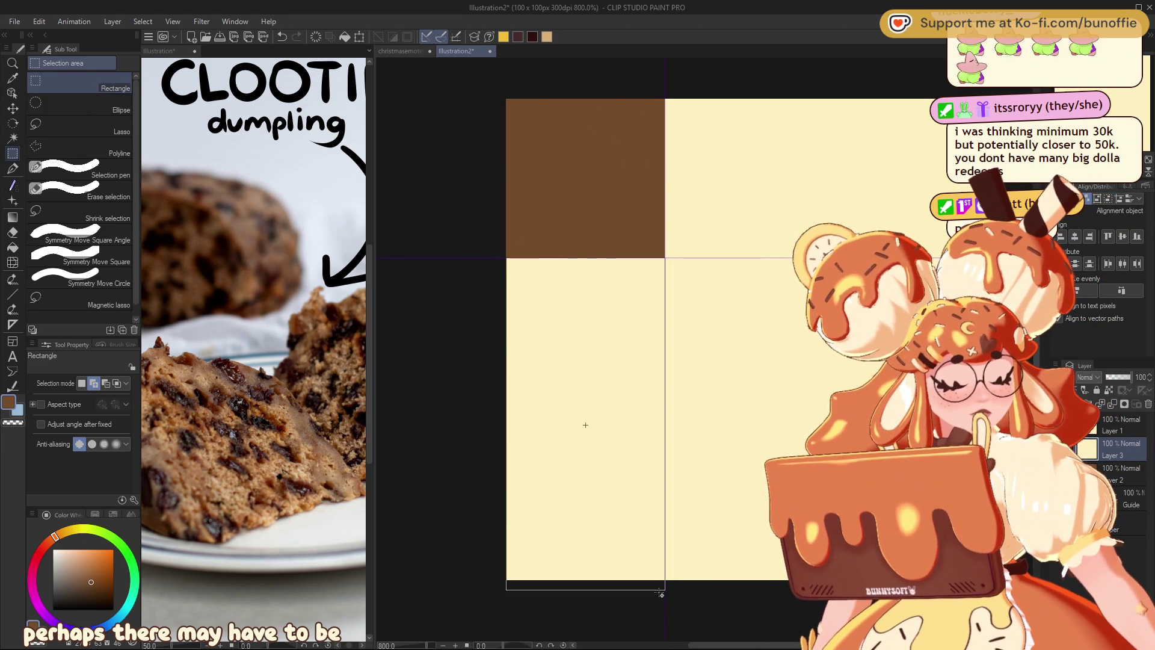
Select the bottom-left quadrant and pick the 90% BG tone brush.
drag(661, 594, 663, 596)
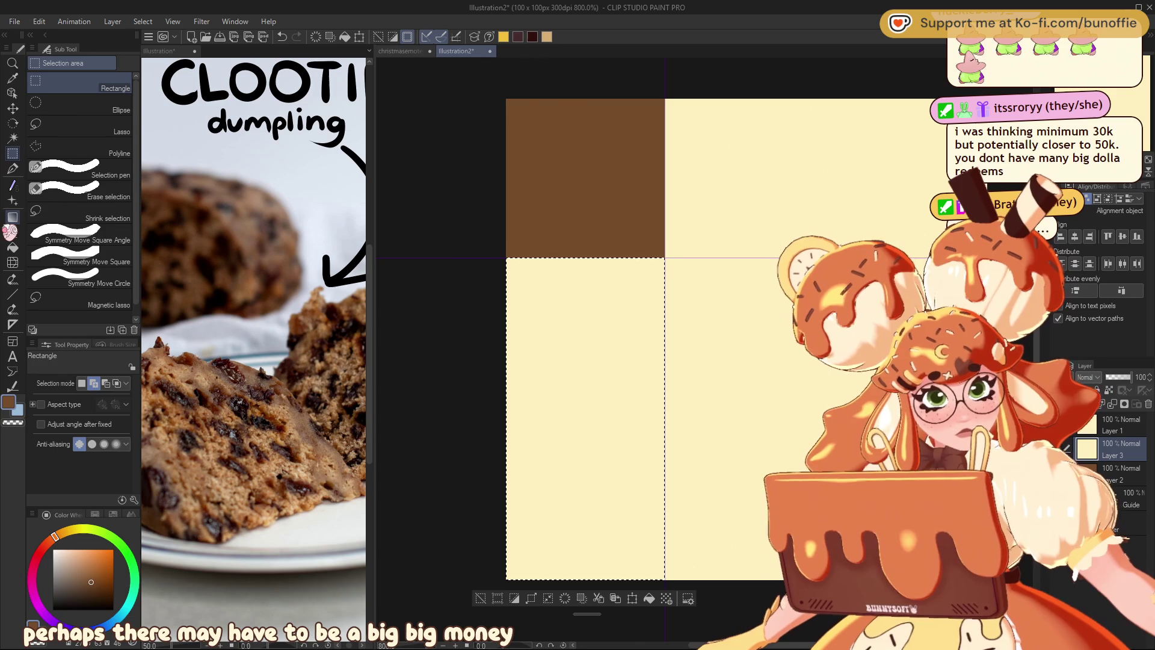
click(12, 185)
scroll(121, 241, up, 3)
scroll(138, 280, up, 3)
scroll(143, 279, up, 5)
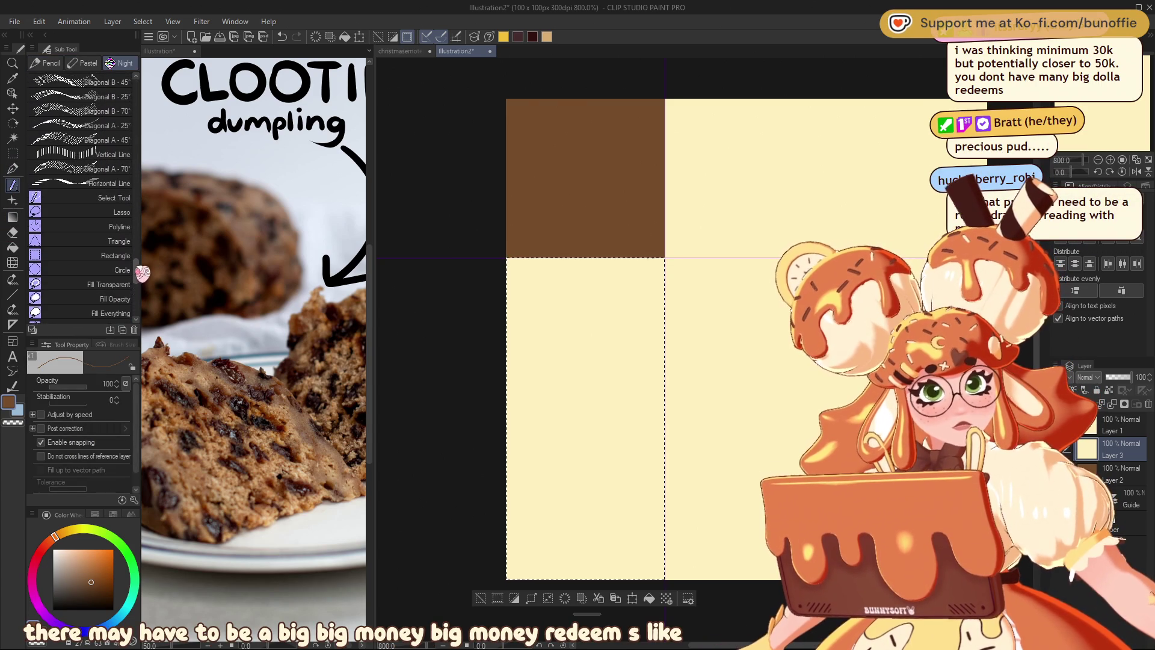
scroll(143, 267, up, 5)
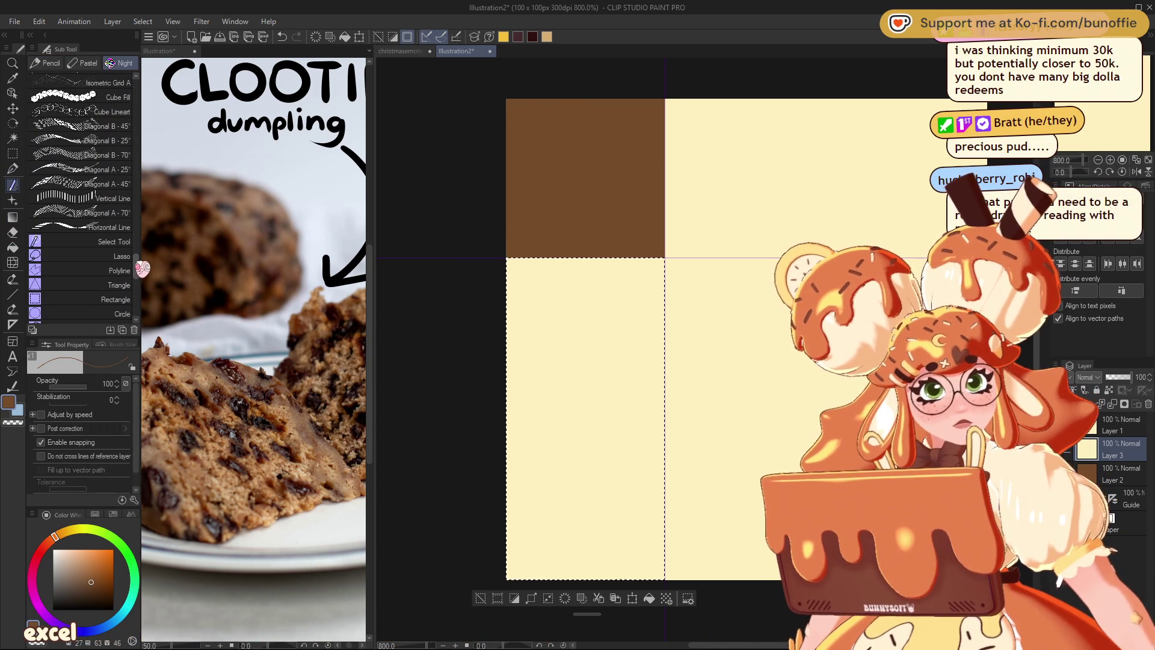
scroll(144, 256, up, 10)
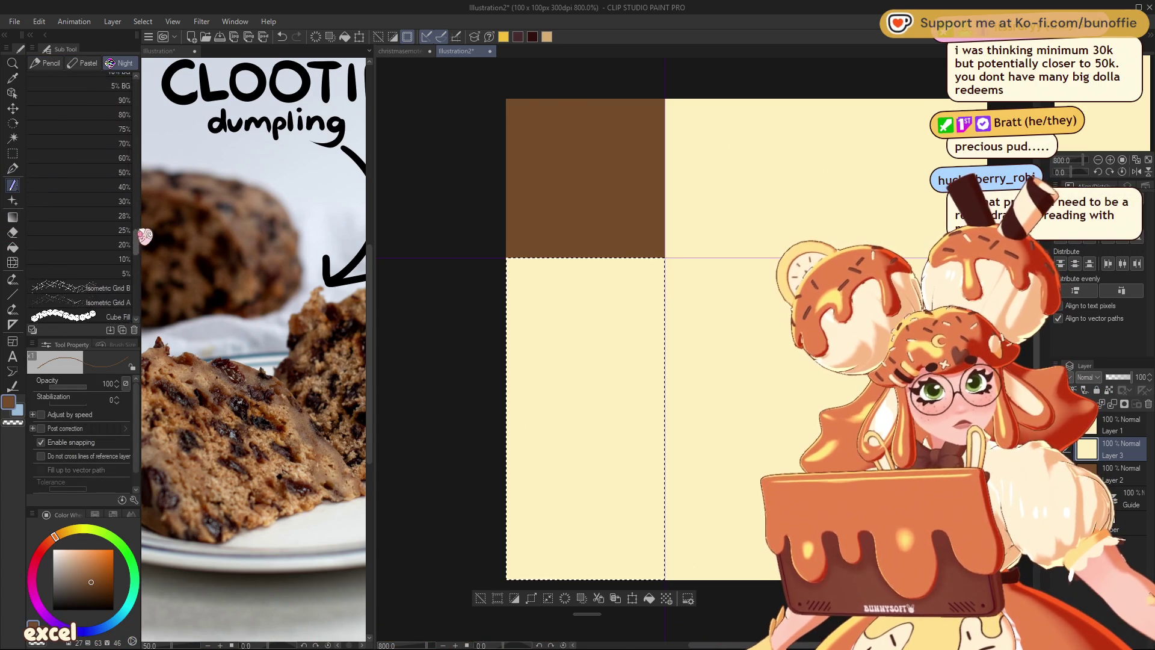
scroll(145, 229, up, 1)
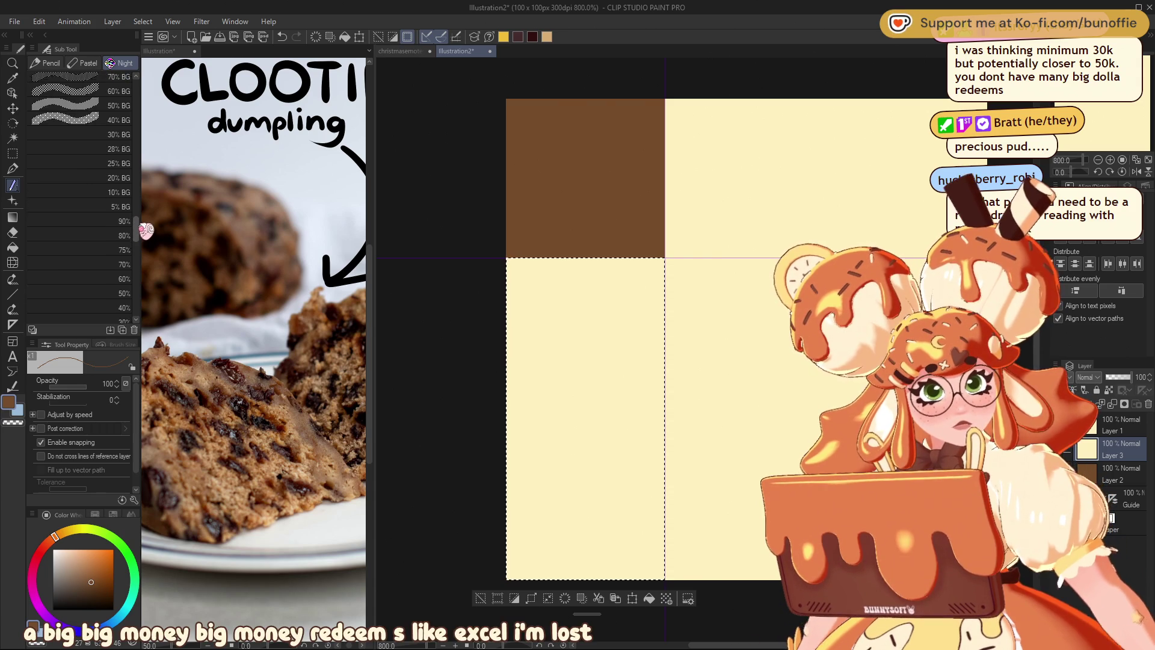
scroll(145, 227, up, 1)
scroll(145, 224, up, 1)
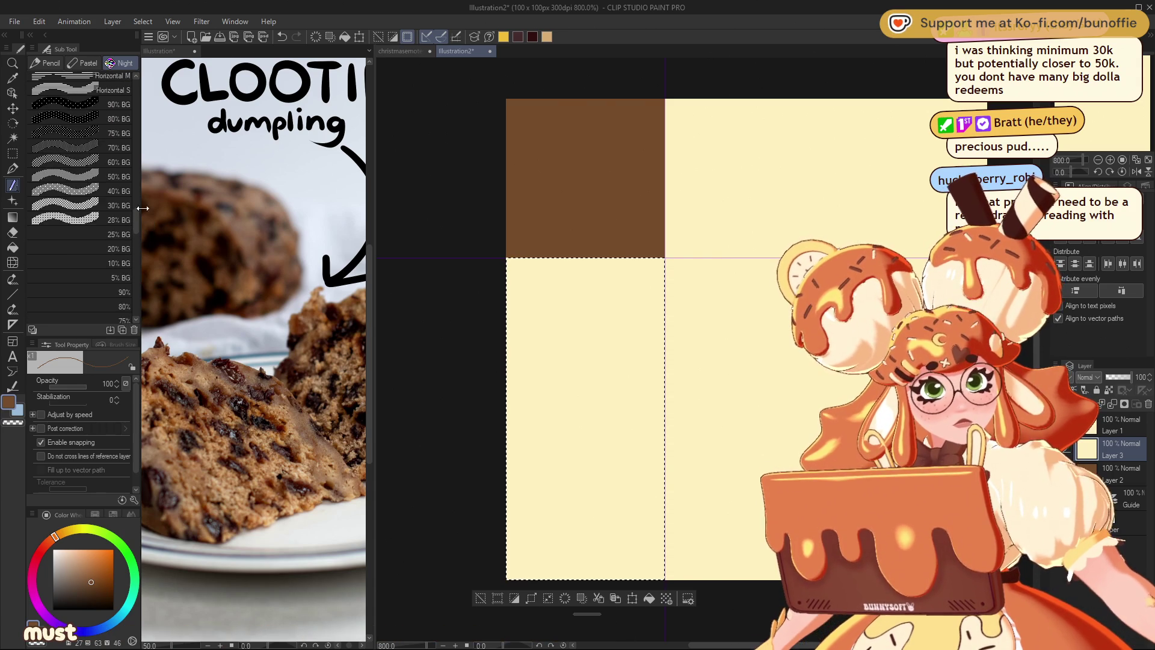
click(116, 104)
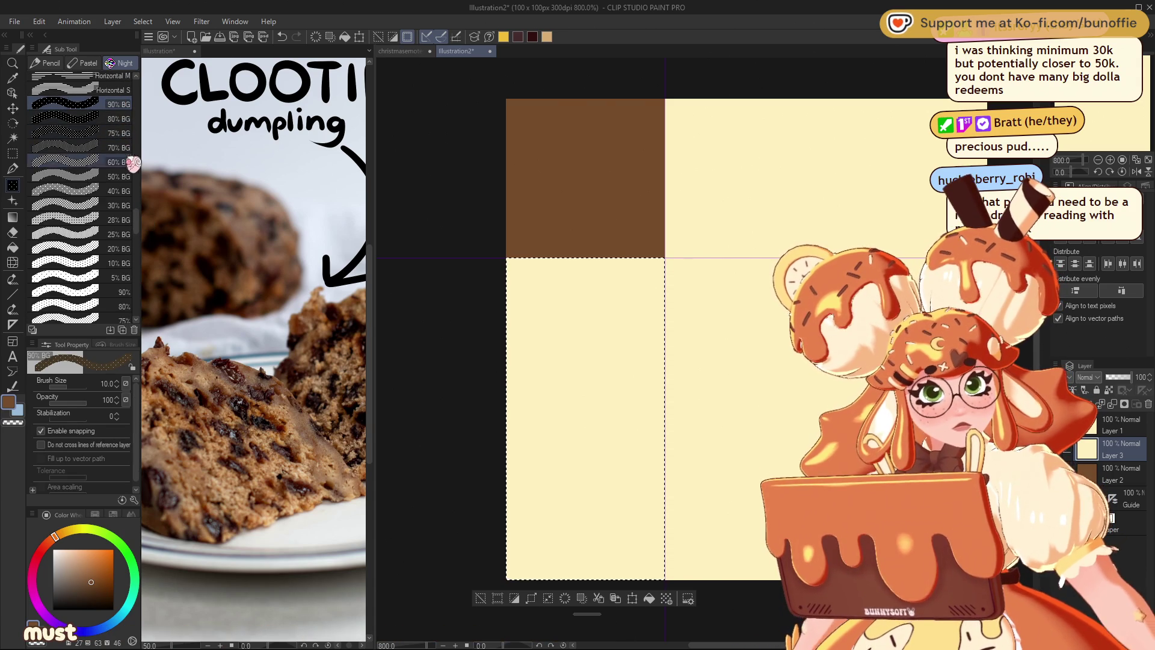
Try the 20% dot tone brush in the quadrant, then undo the strokes.
scroll(144, 244, down, 1)
scroll(144, 244, down, 2)
scroll(144, 244, down, 1)
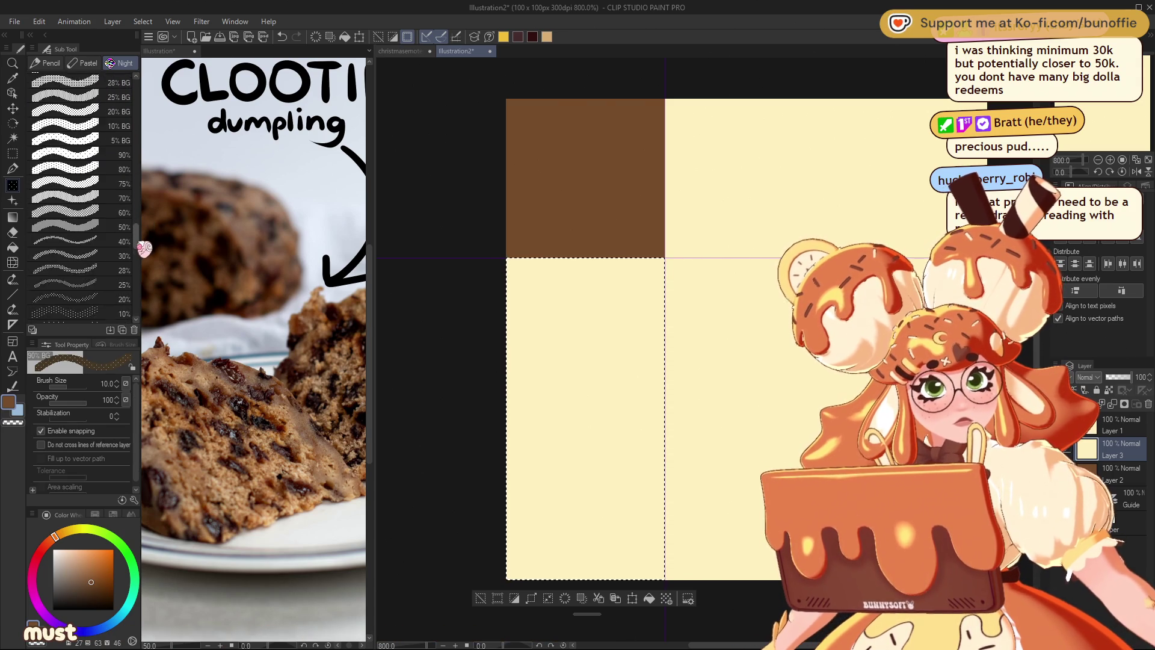
click(90, 288)
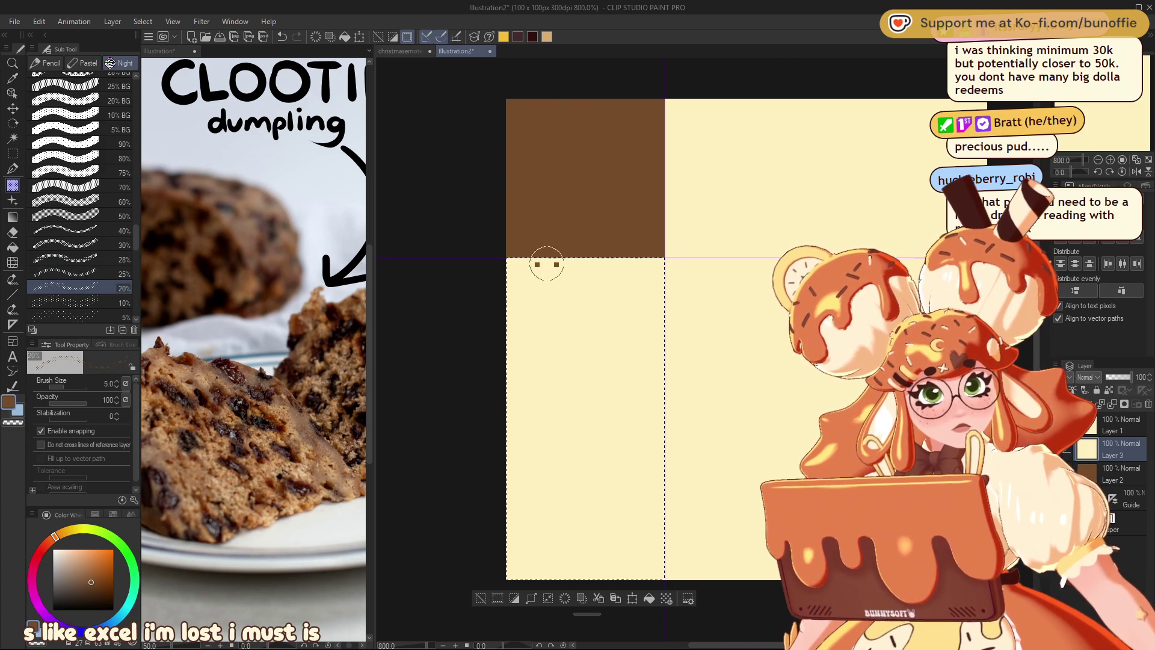
drag(507, 353, 710, 217)
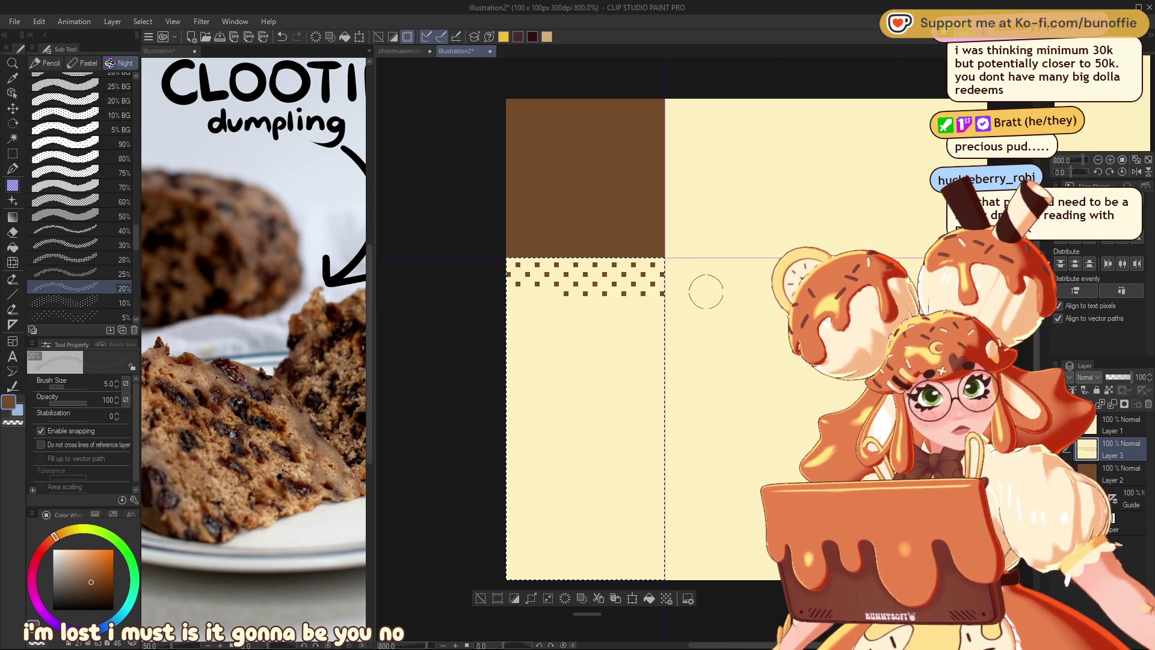
drag(489, 304, 445, 342)
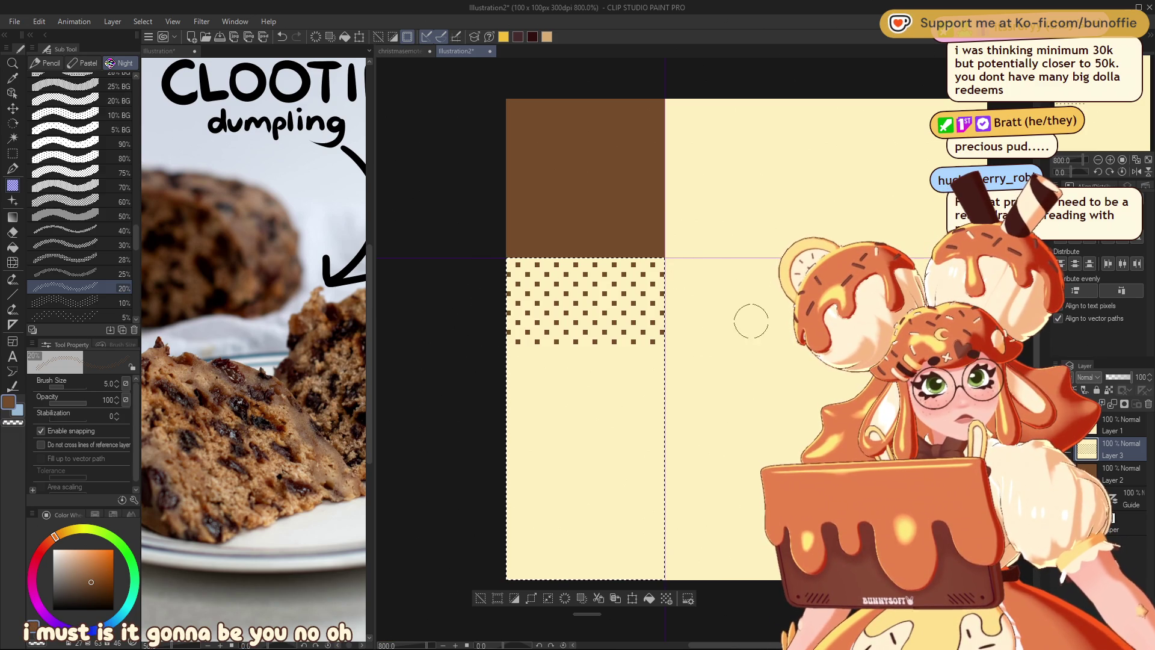
key(ctrl+z)
key(ctrl+z)
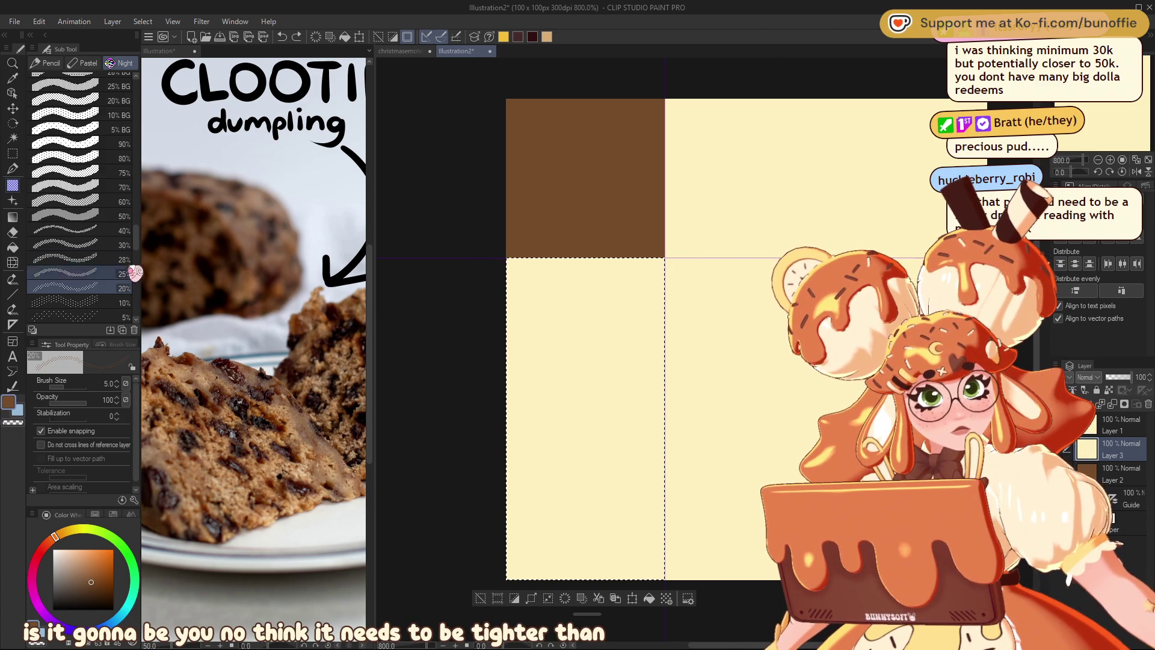
Test the 28% tone, then settle on the 50% tone brush at size 17.
click(120, 259)
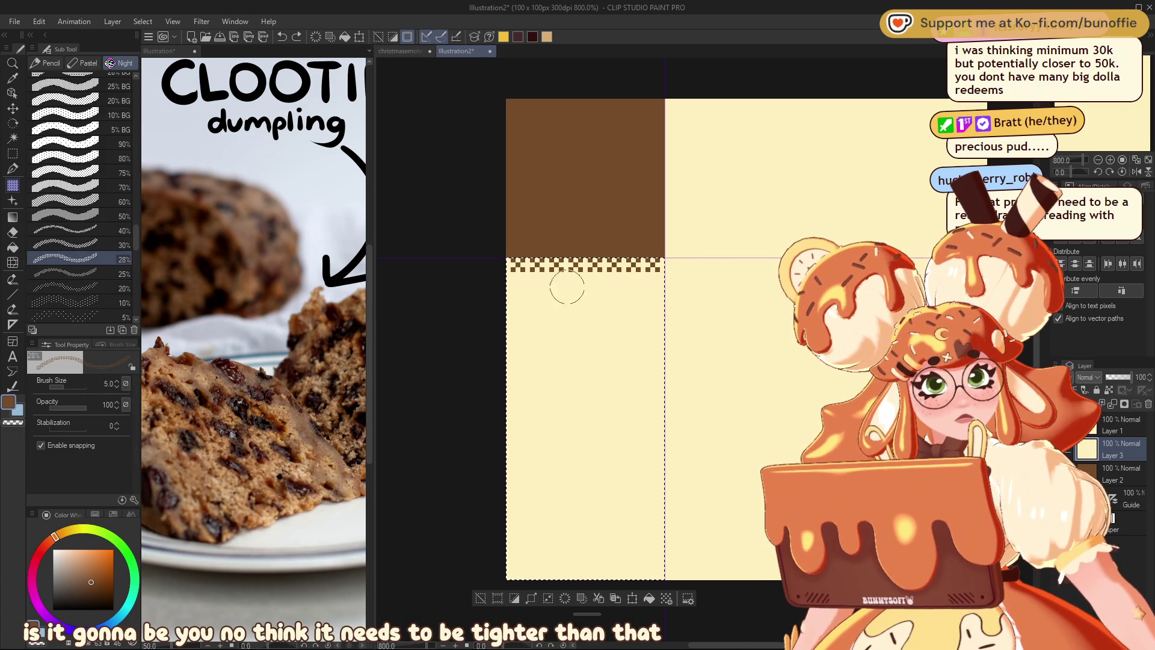
drag(571, 280, 469, 301)
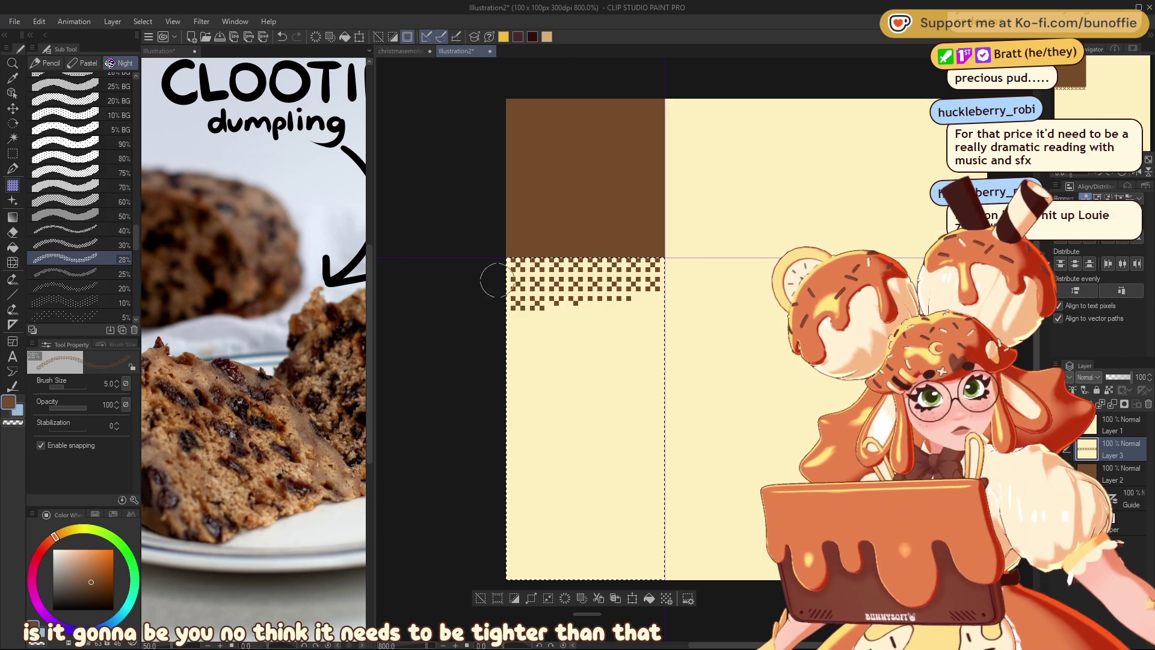
drag(666, 304, 714, 324)
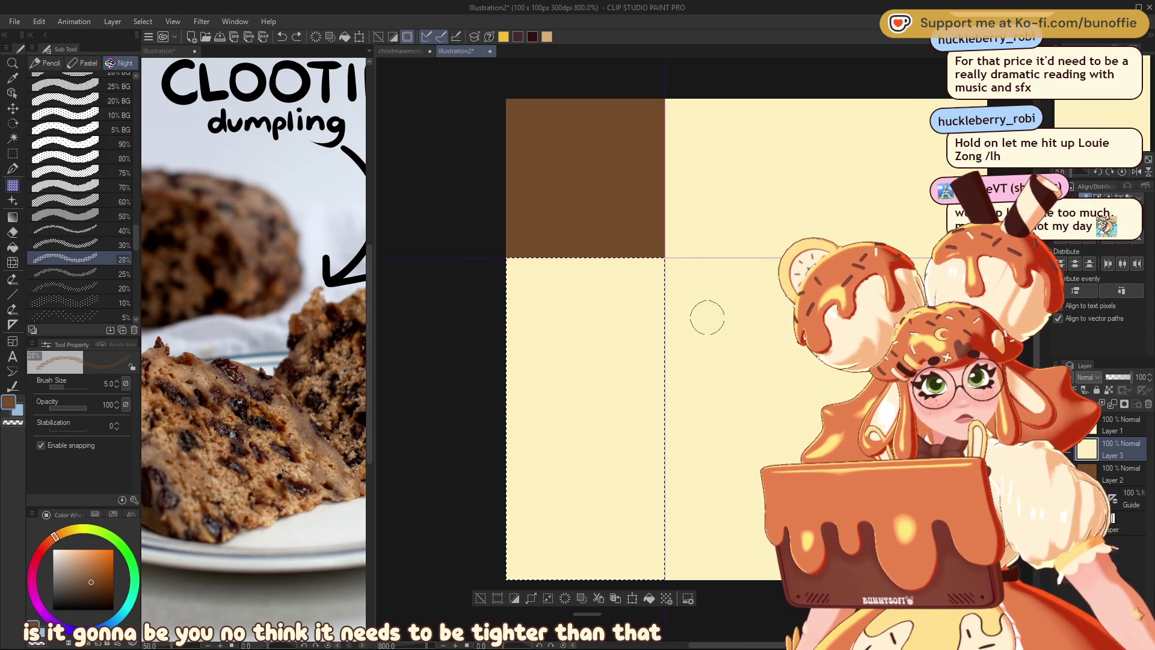
click(121, 216)
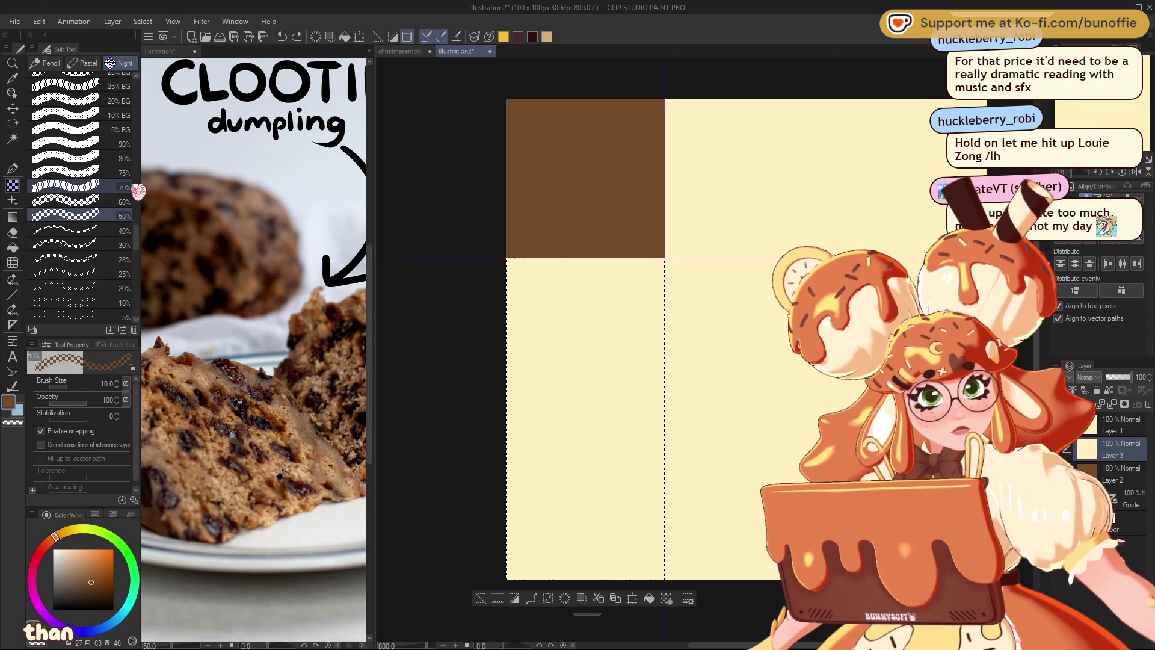
key(bracketright)
key(bracketright)
key(bracketright)
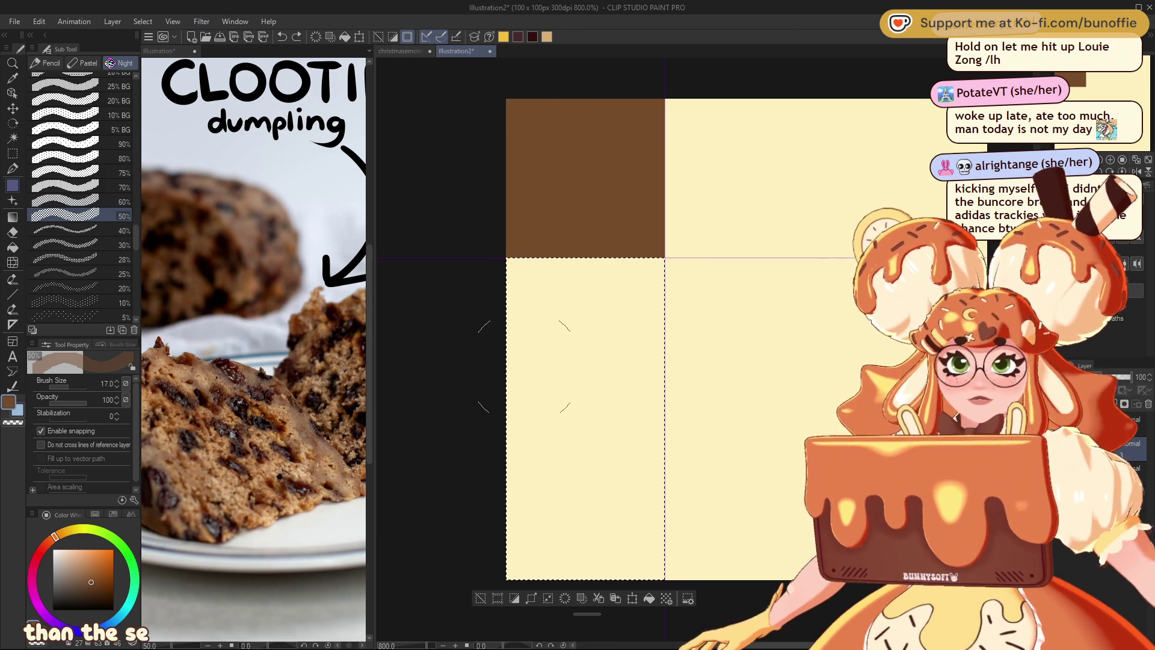
click(508, 274)
Paint the 50% checker tone down the bottom-left quadrant and deselect.
drag(508, 274, 629, 276)
mouse_move(479, 335)
mouse_down()
mouse_move(802, 450)
mouse_move(782, 558)
mouse_up()
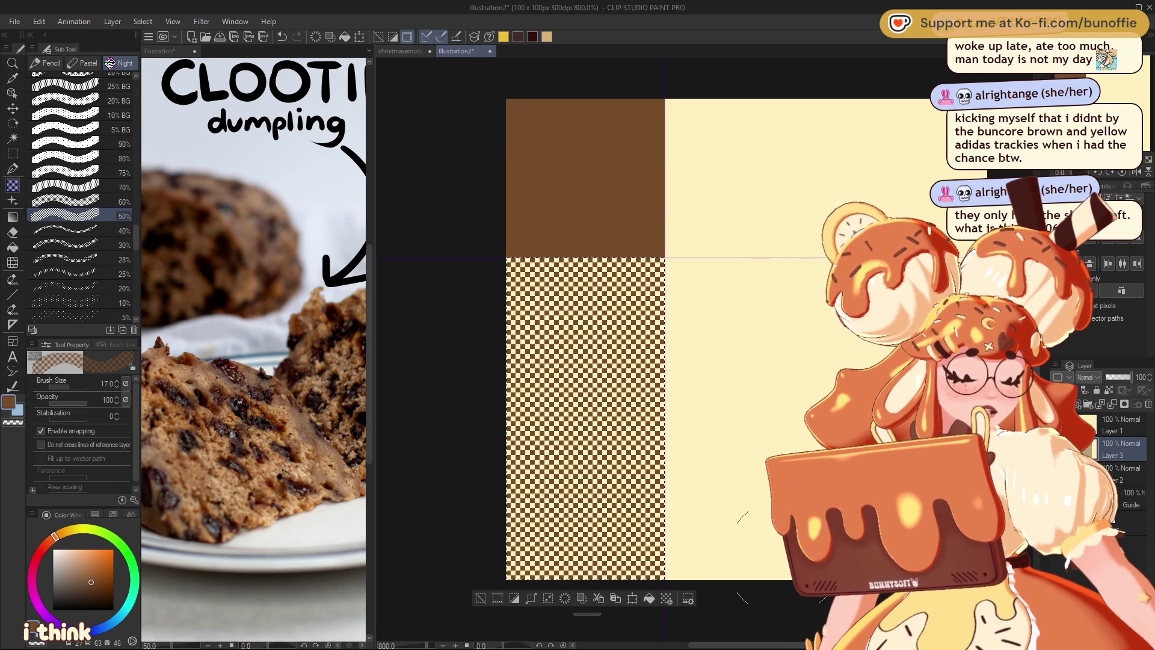
key(ctrl+d)
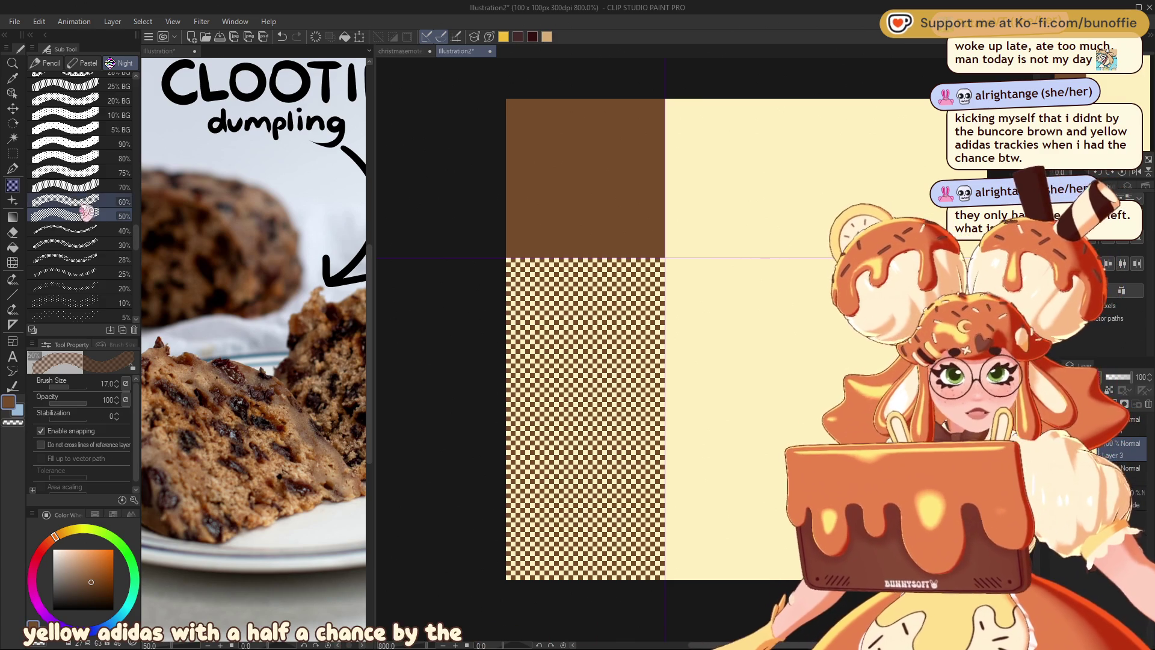
Pan to the cream area and start a rectangle selection beside the brown square.
drag(523, 181, 397, 196)
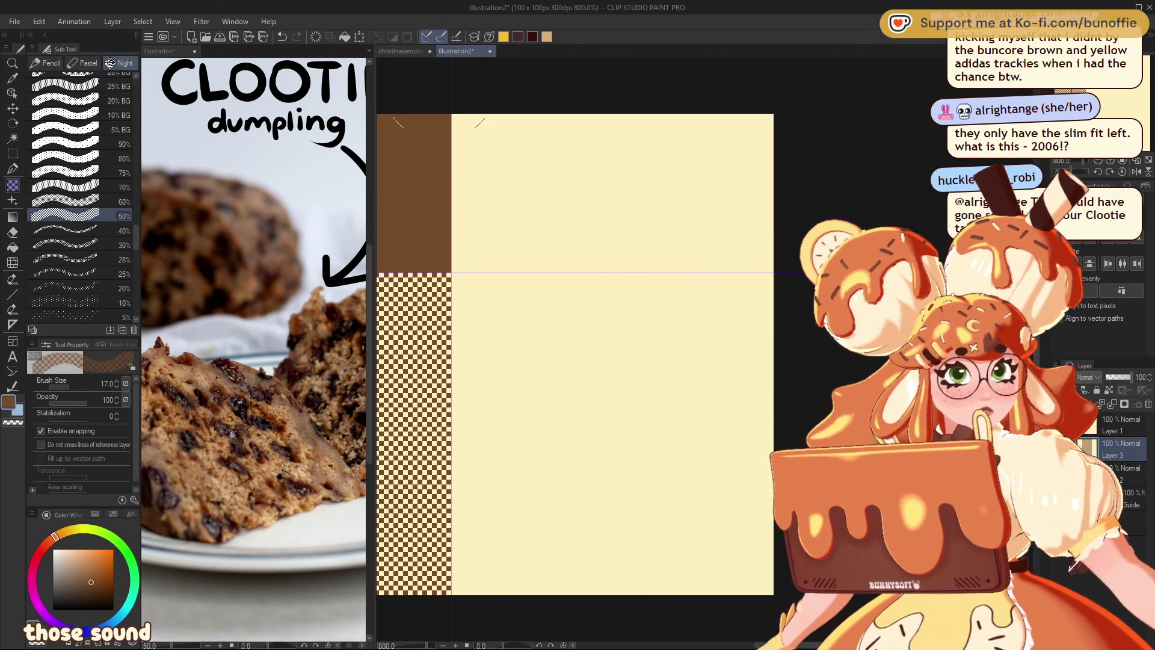
click(12, 153)
drag(452, 115, 776, 265)
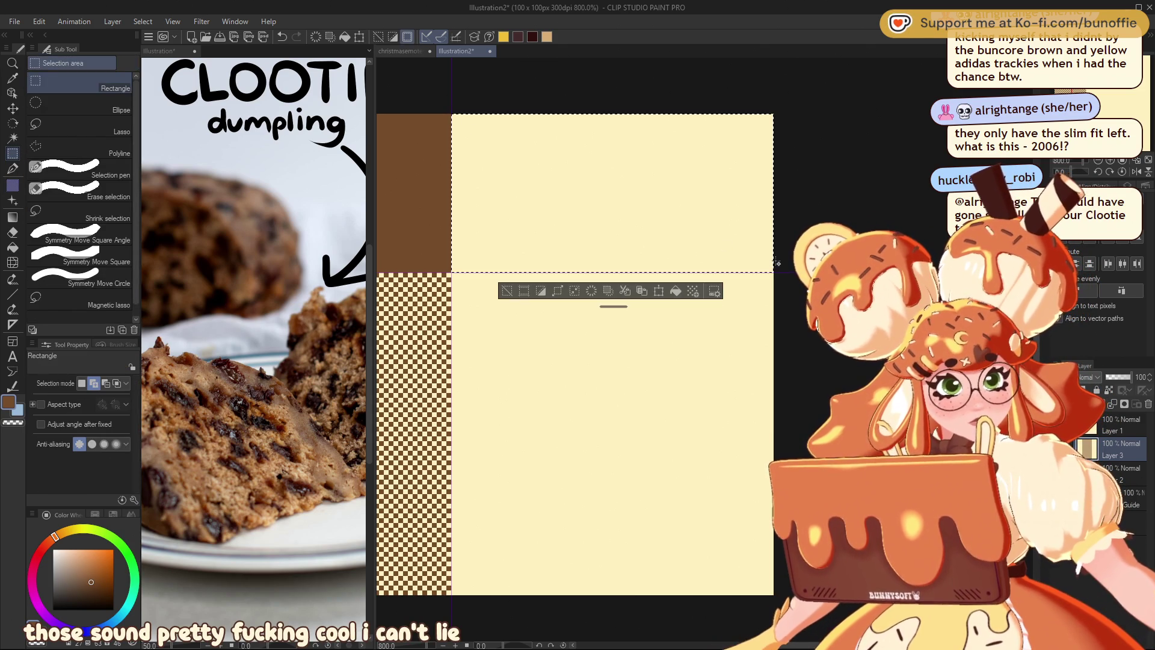
Paint the selected top strip with the 50% checker tone and deselect.
click(12, 185)
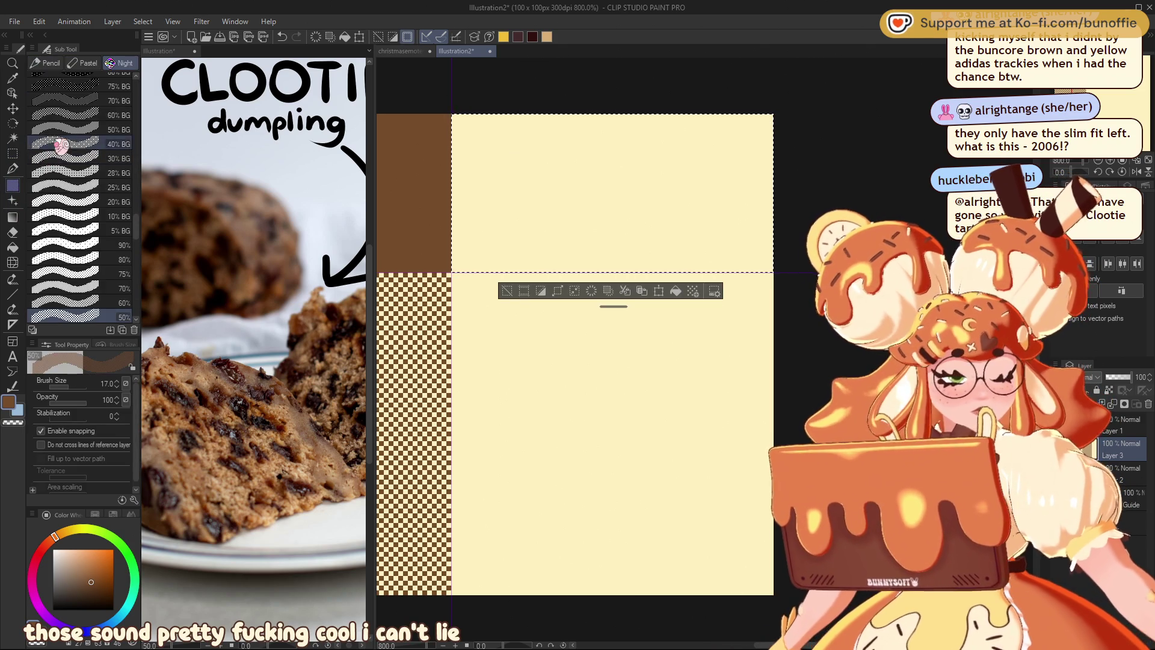
drag(482, 145, 696, 288)
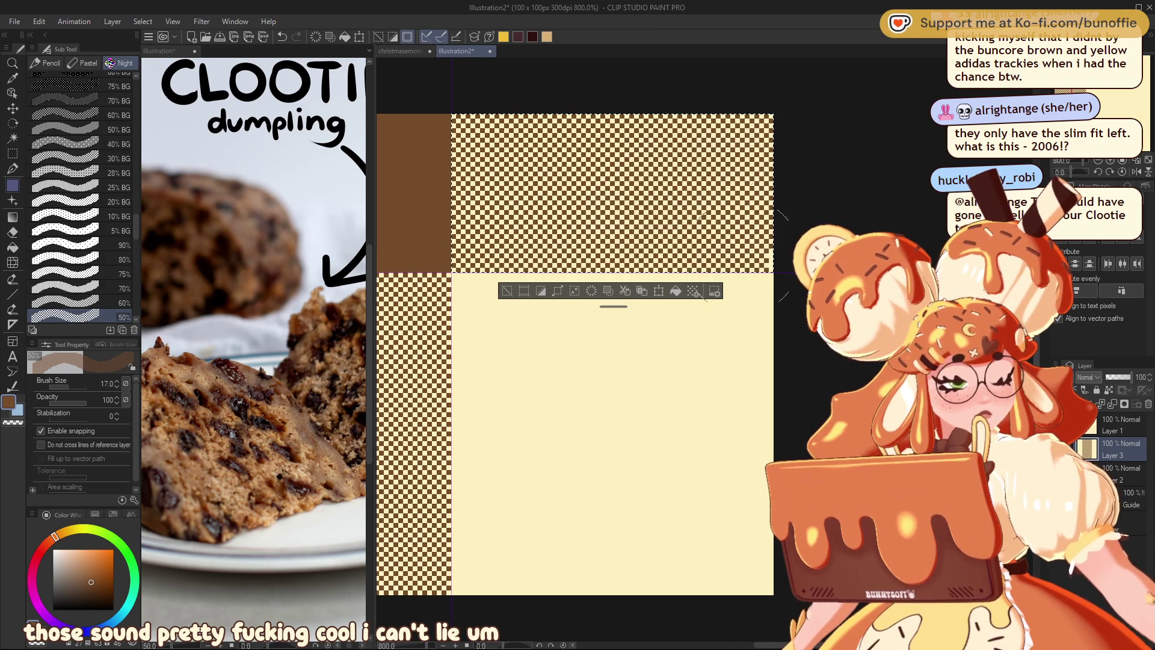
drag(518, 296, 677, 296)
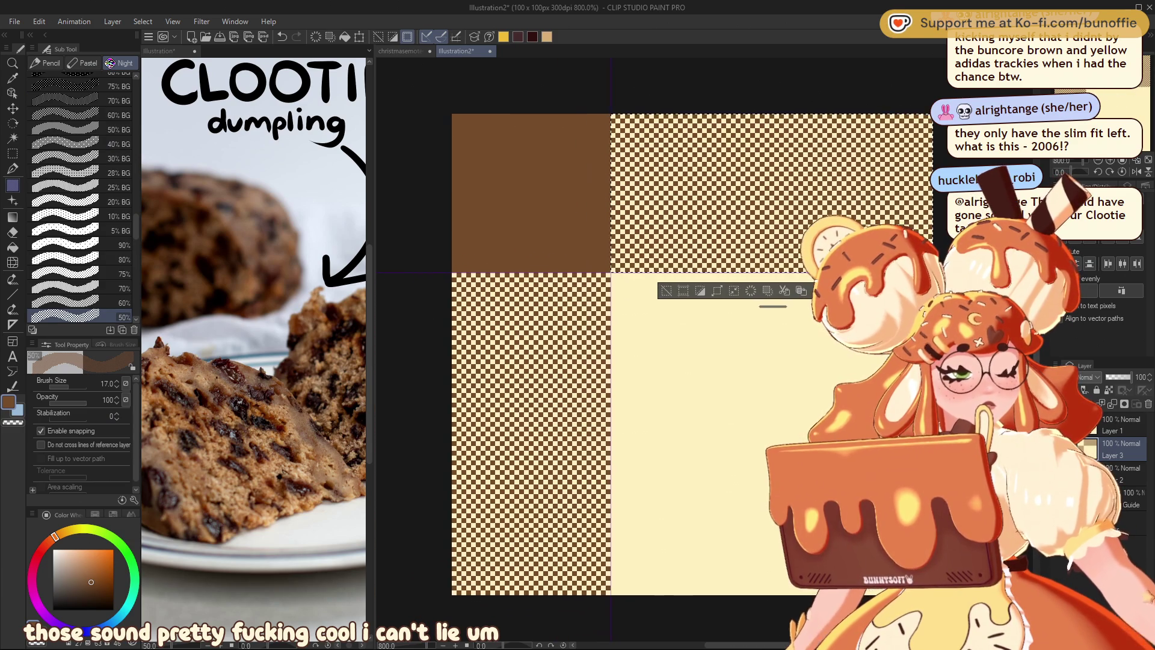
click(666, 292)
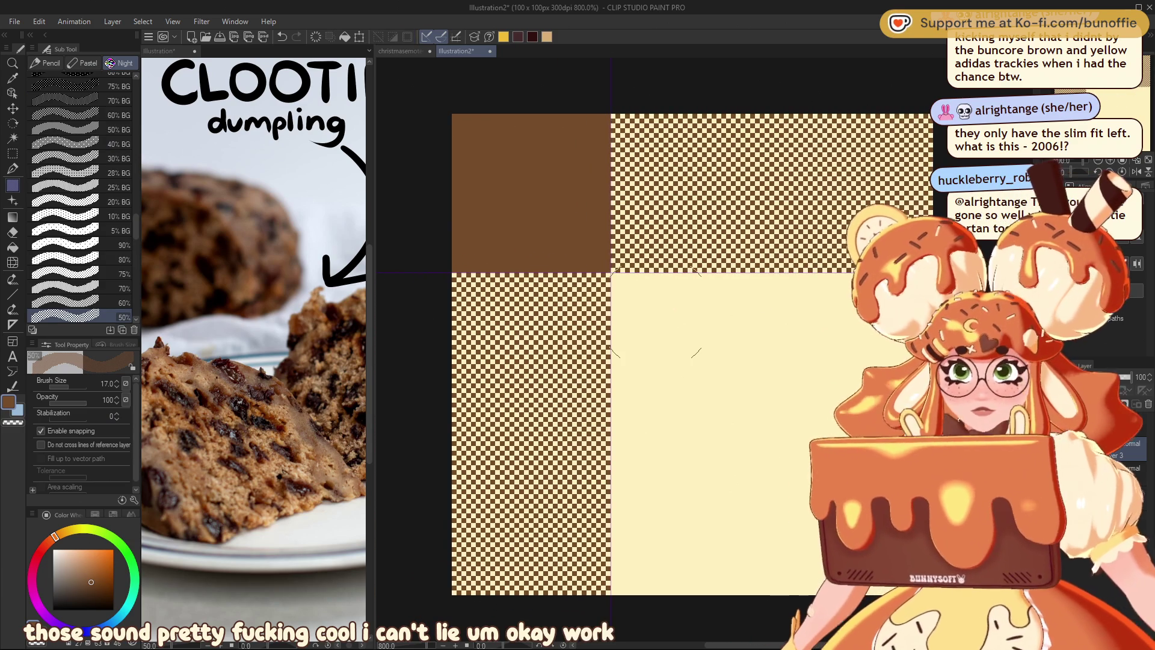
Compare with the finished tartan in the christmasemotes document, then return and re-centre the tile.
click(401, 51)
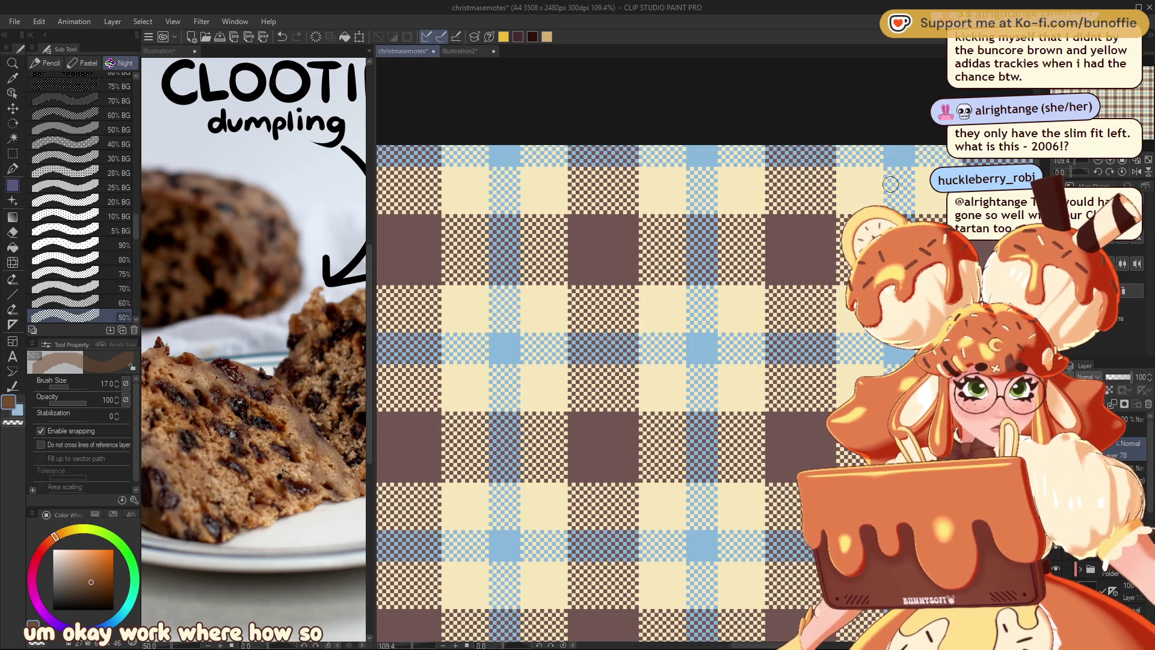
click(474, 54)
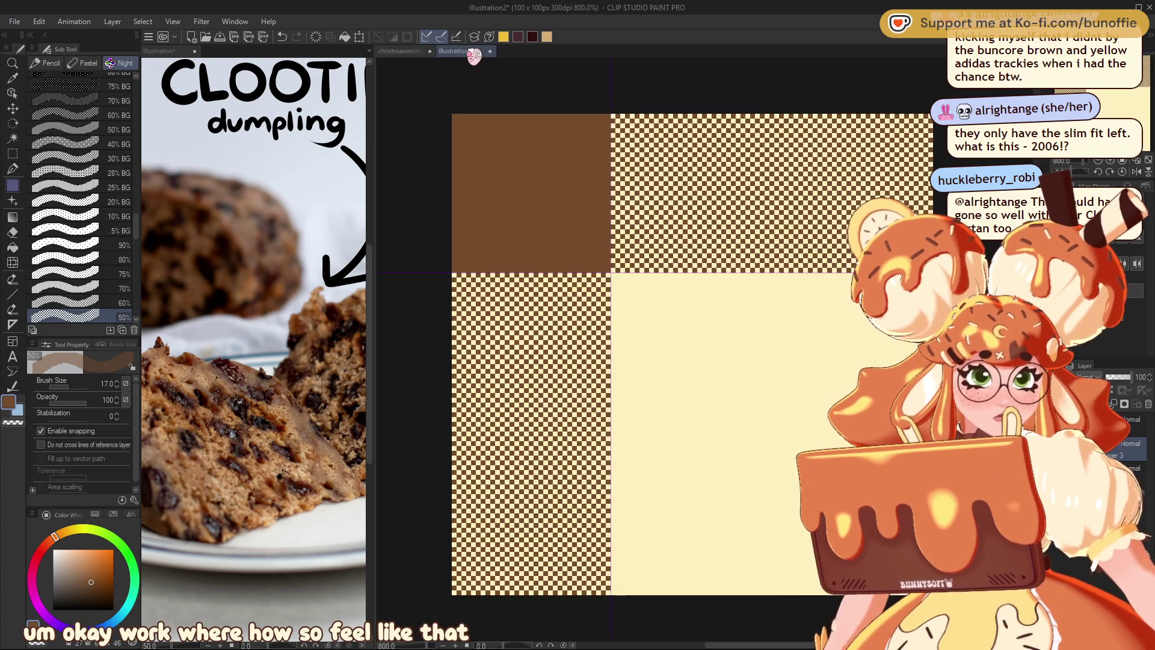
drag(1118, 106, 1143, 104)
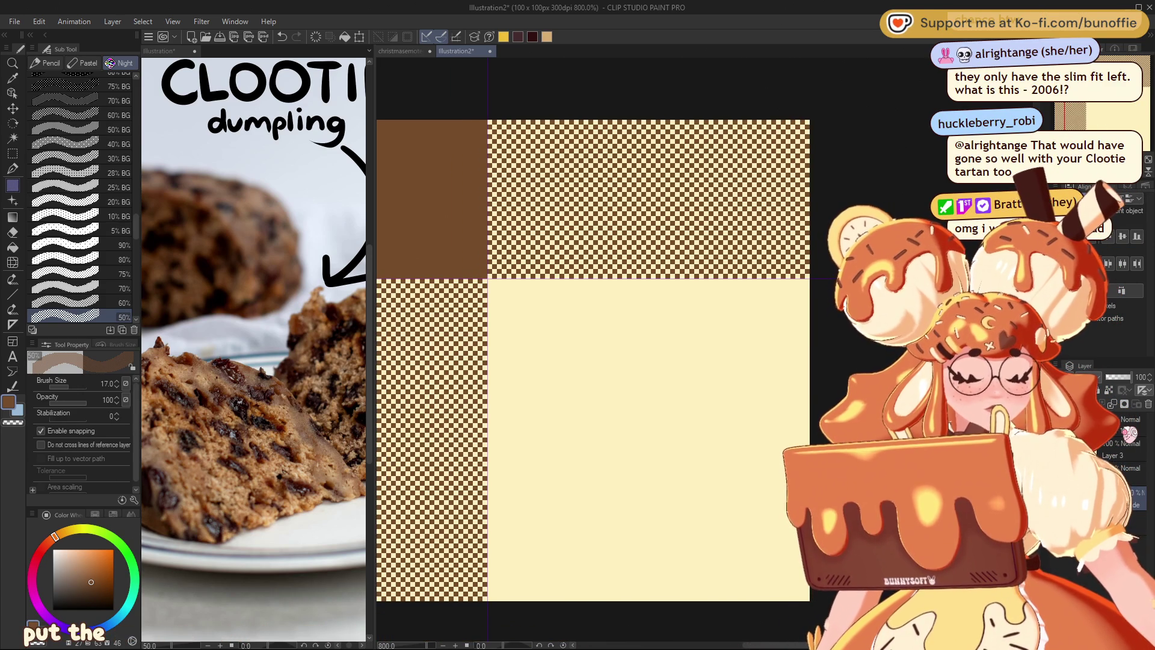
Turn on rulers, drag a vertical guide partway across the tile, and zoom back to 1600%.
key(ctrl+r)
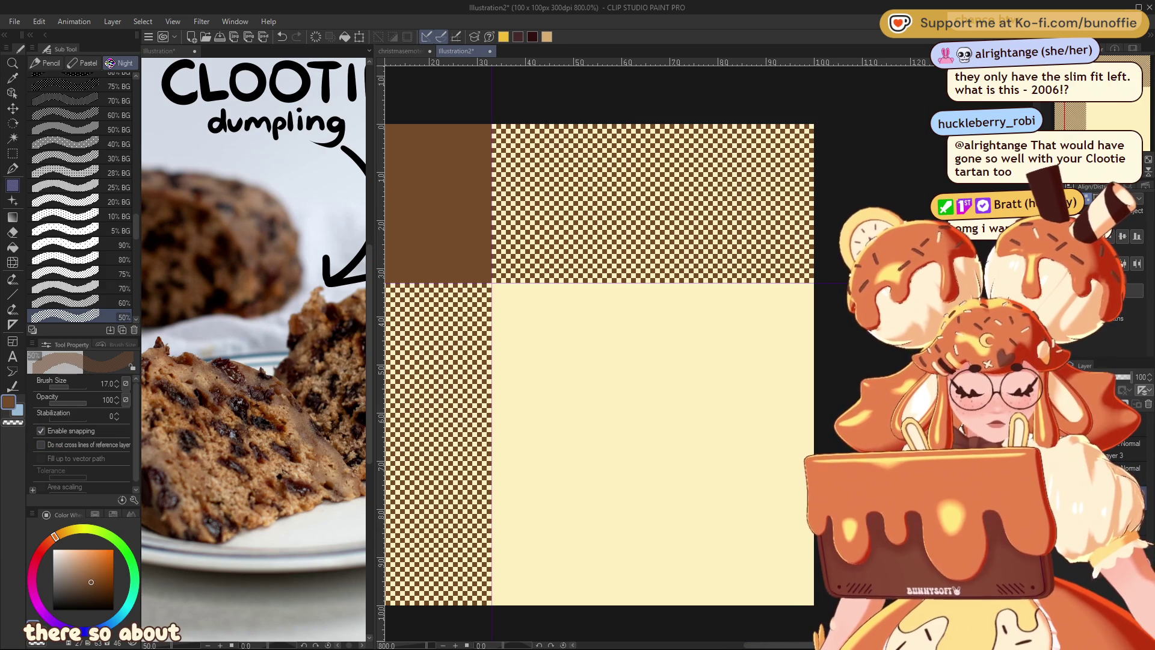
scroll(742, 208, up, 4)
scroll(601, 331, up, 2)
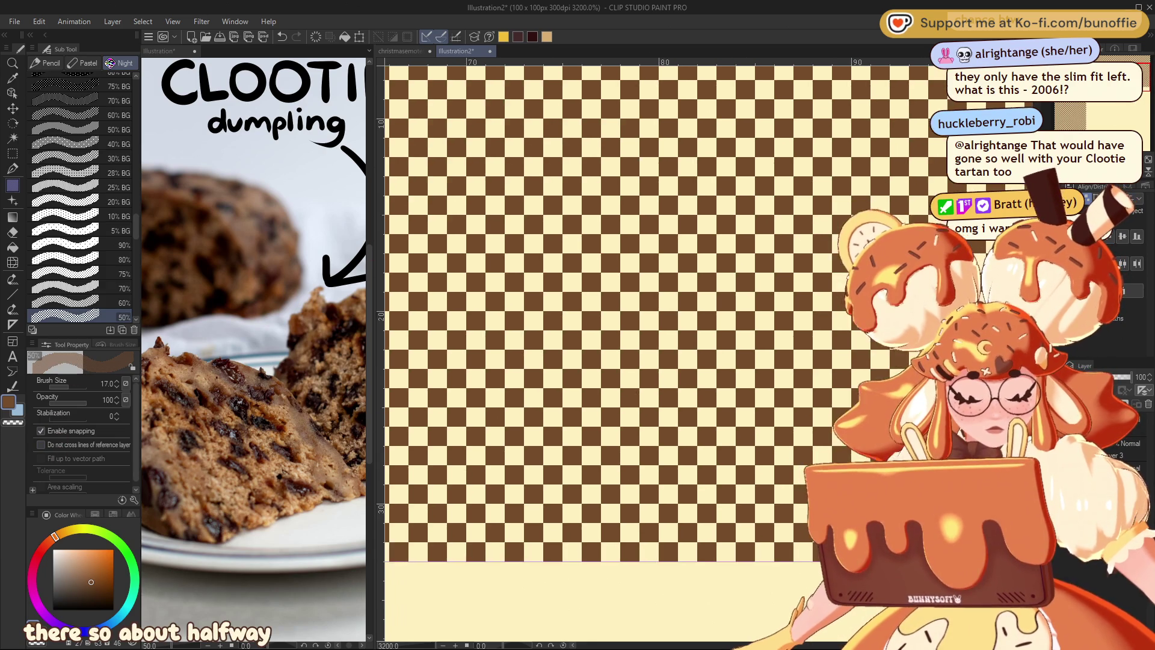
scroll(602, 331, left, 5)
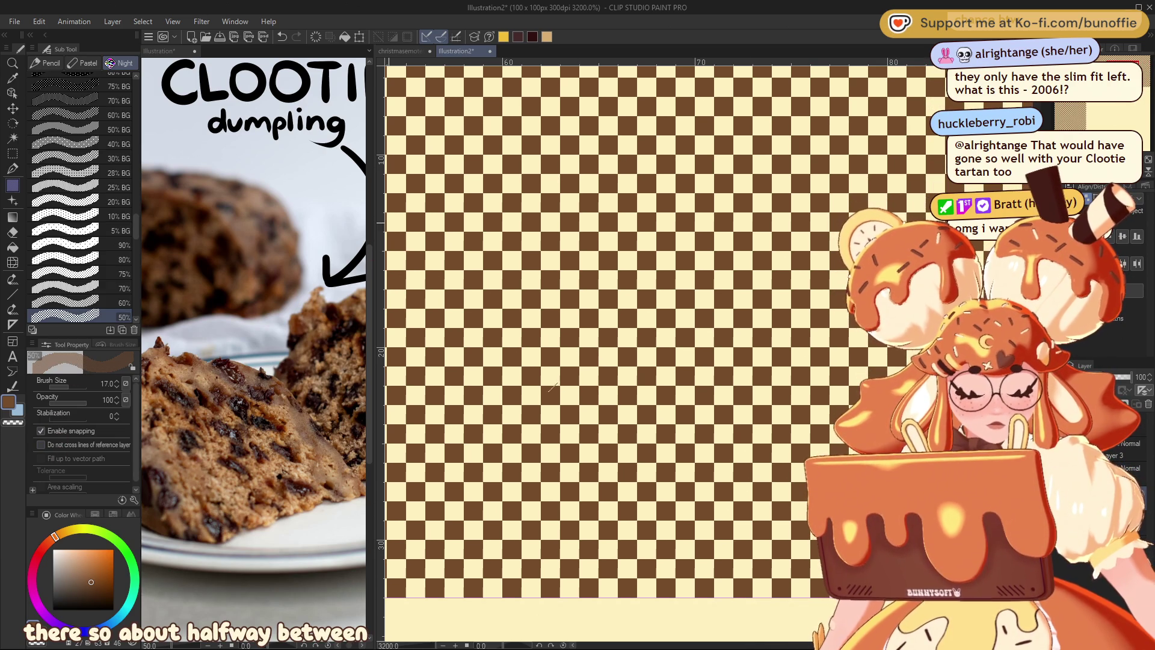
drag(383, 199, 618, 235)
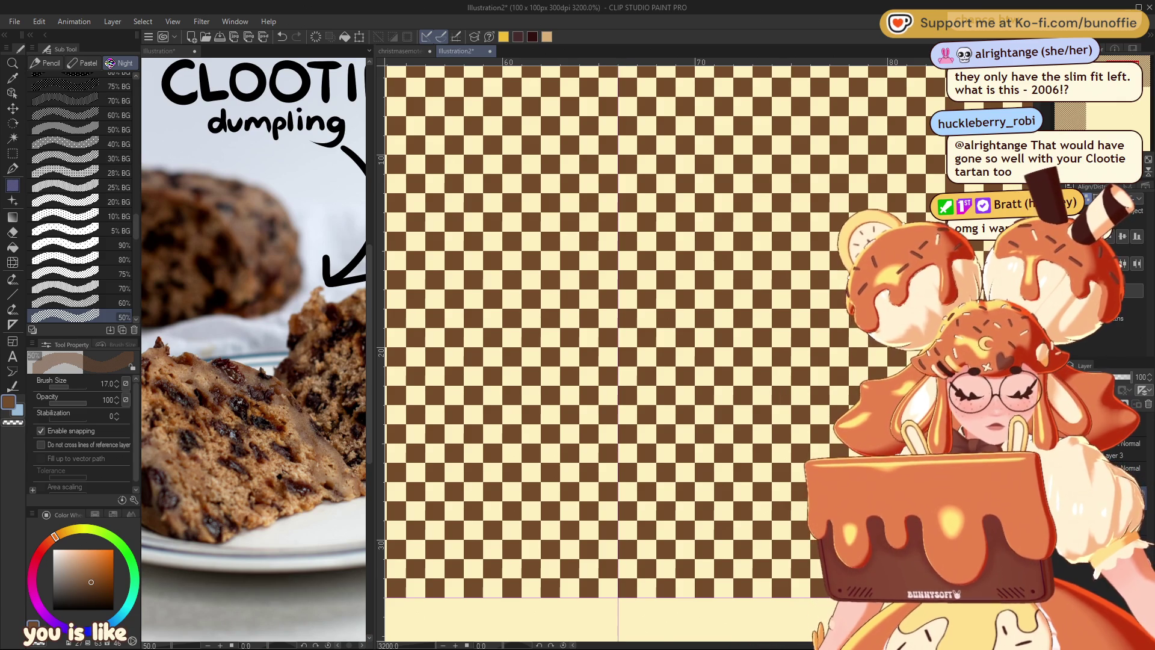
scroll(618, 538, down, 2)
scroll(618, 539, down, 4)
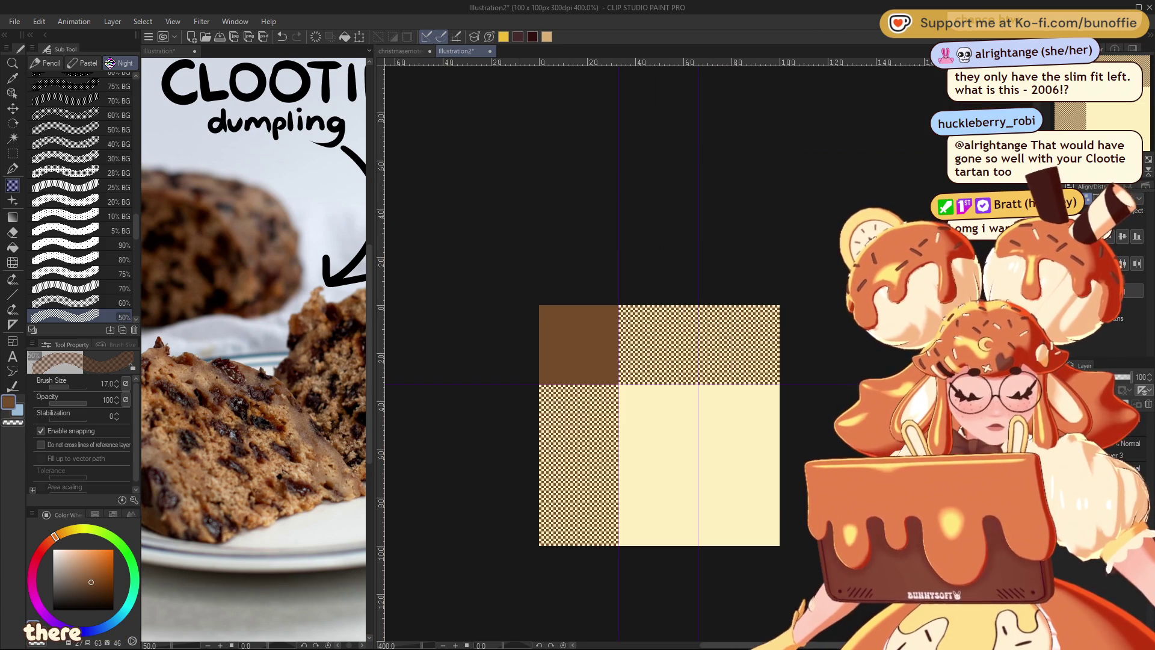
scroll(618, 355, up, 6)
scroll(618, 355, down, 1)
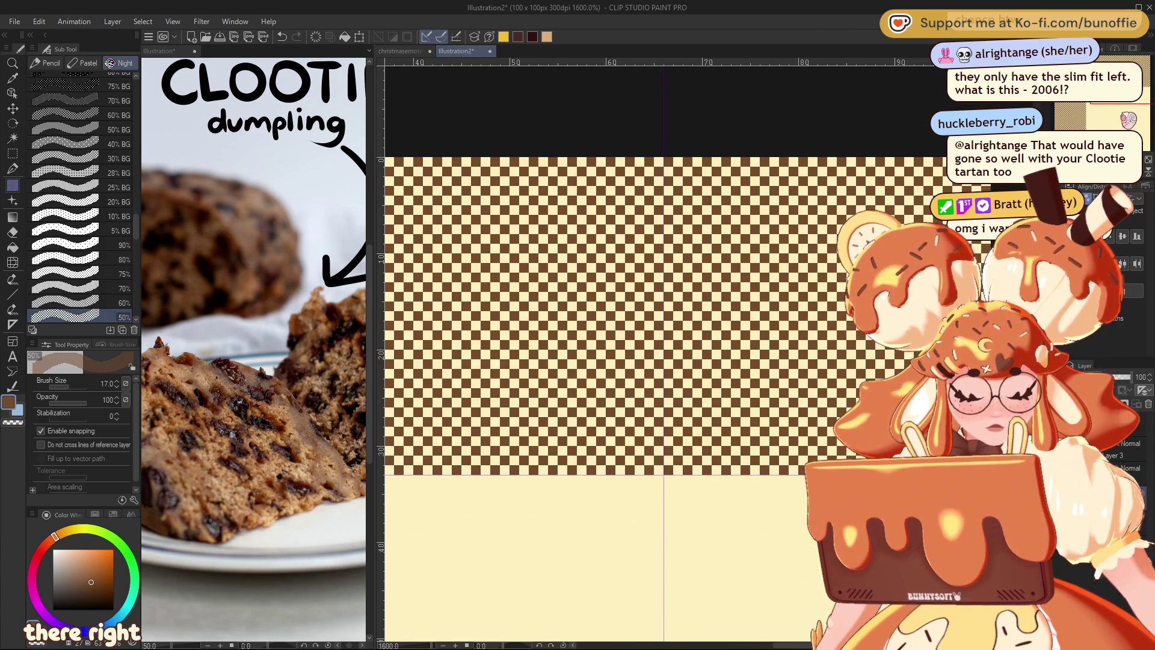
drag(618, 355, 666, 403)
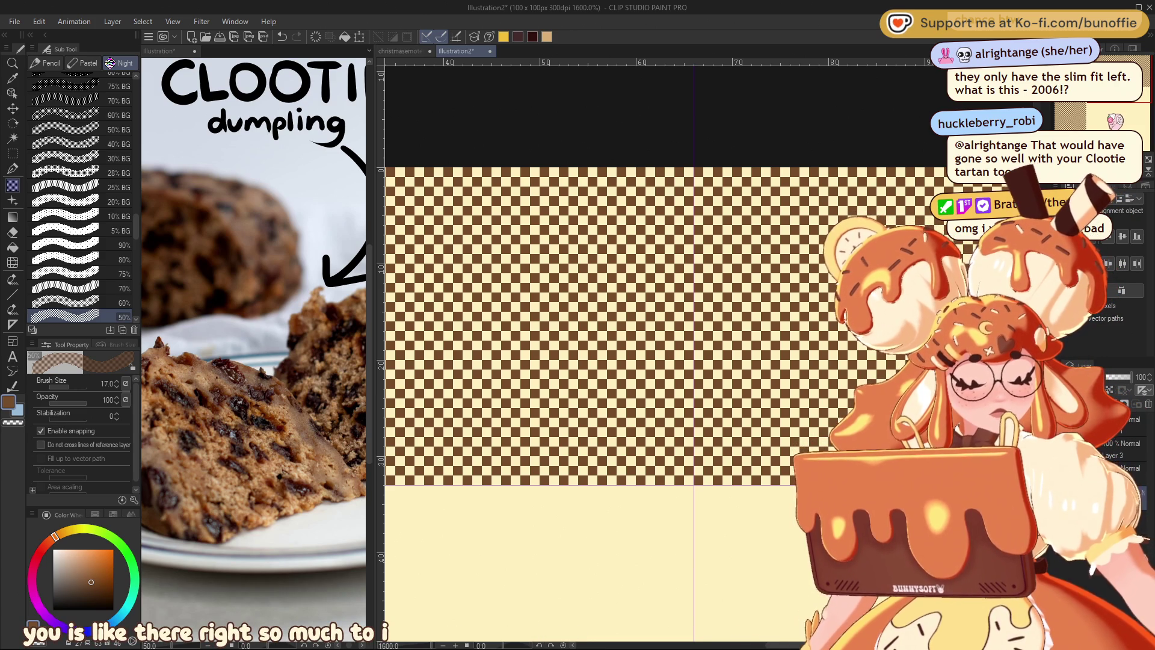
Select a vertical band over the top checker strip and pick dark brown from the dumpling photo.
click(15, 154)
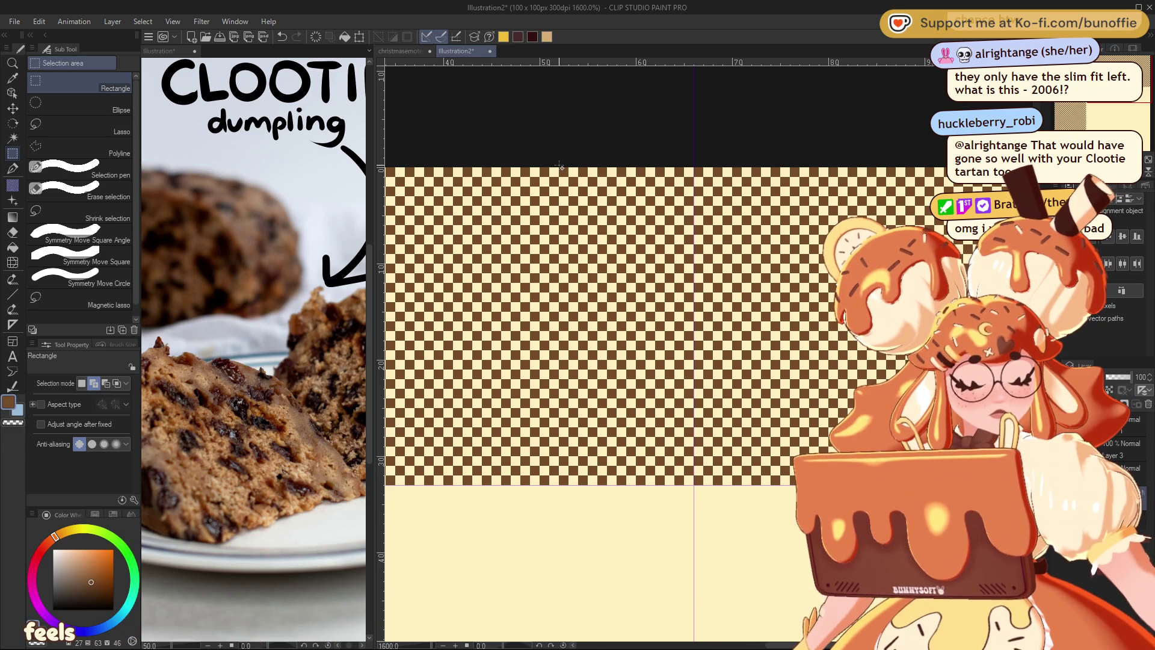
drag(560, 168, 693, 483)
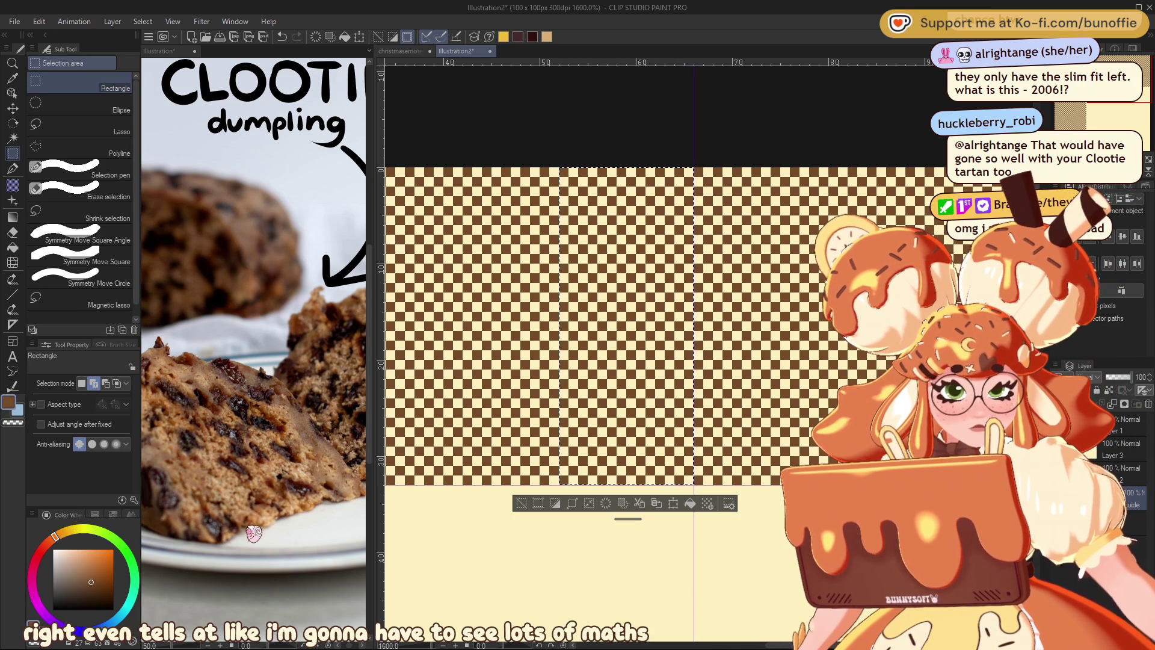
click(245, 409)
alt+click(247, 402)
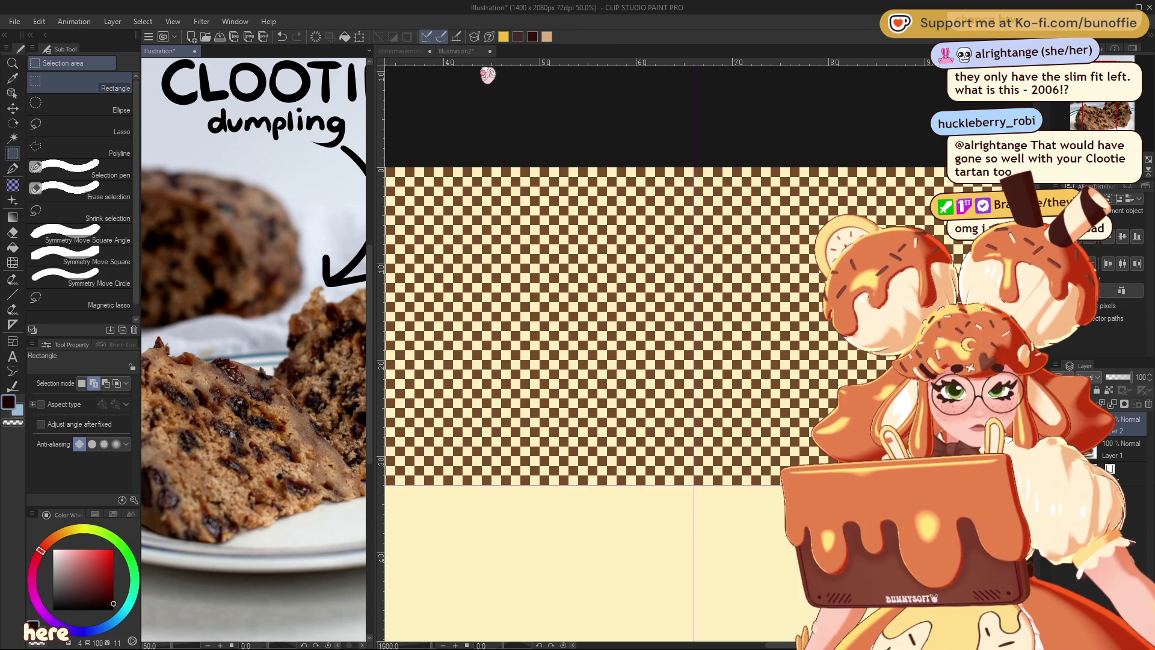
drag(560, 167, 694, 485)
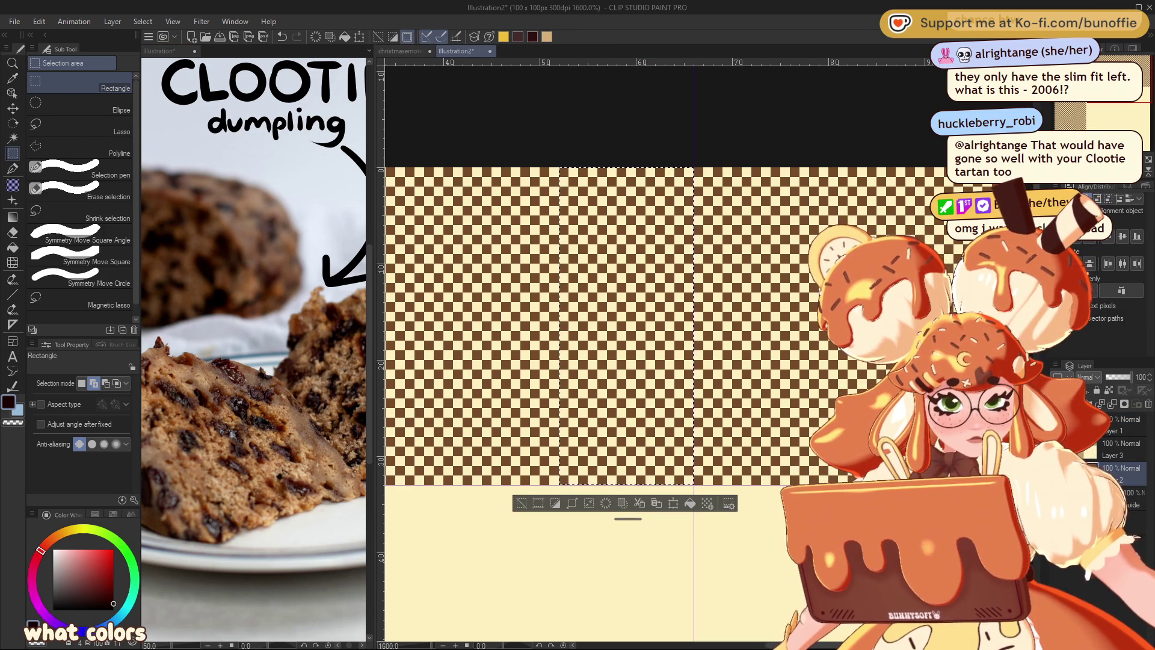
Add a new layer for the dark band and duplicate it as Layer 4 Copy.
key(ctrl+shift+n)
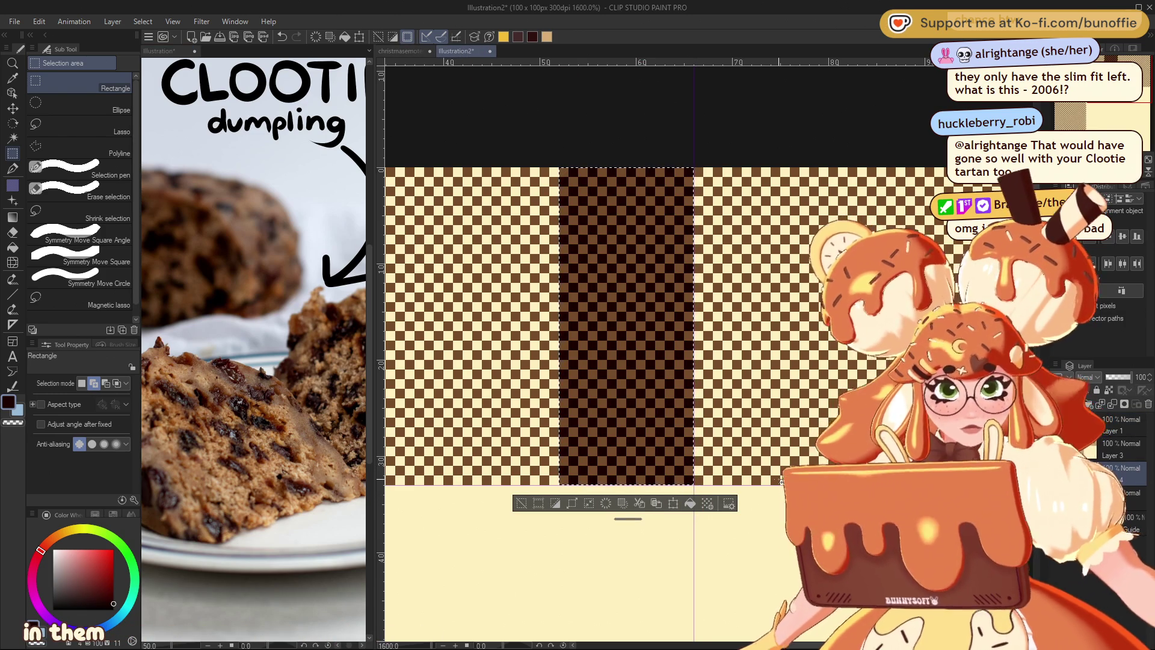
key(ctrl+c)
key(ctrl+v)
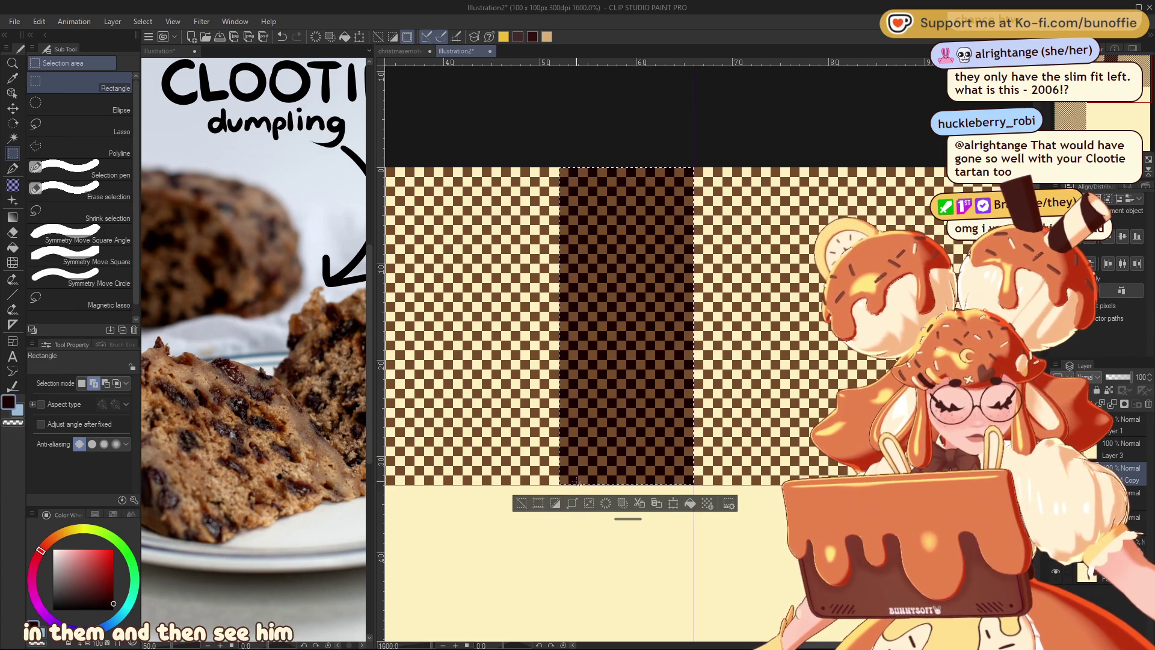
click(673, 503)
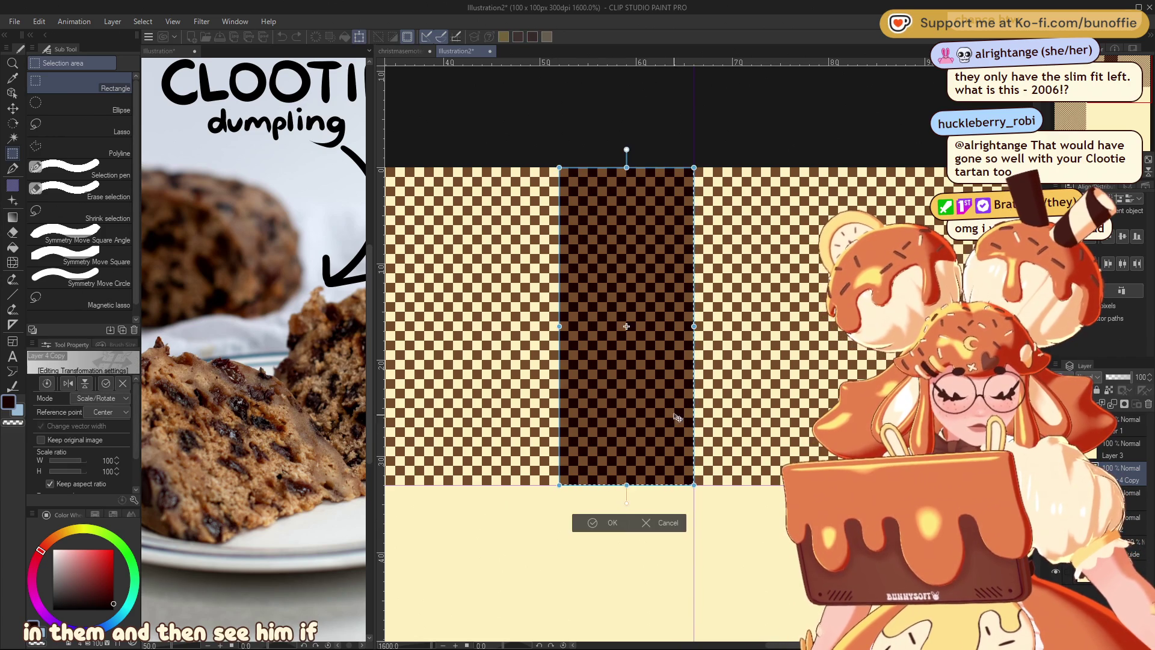
Shift the copied band right, then undo it and clear the band's dark fill.
drag(646, 384, 783, 385)
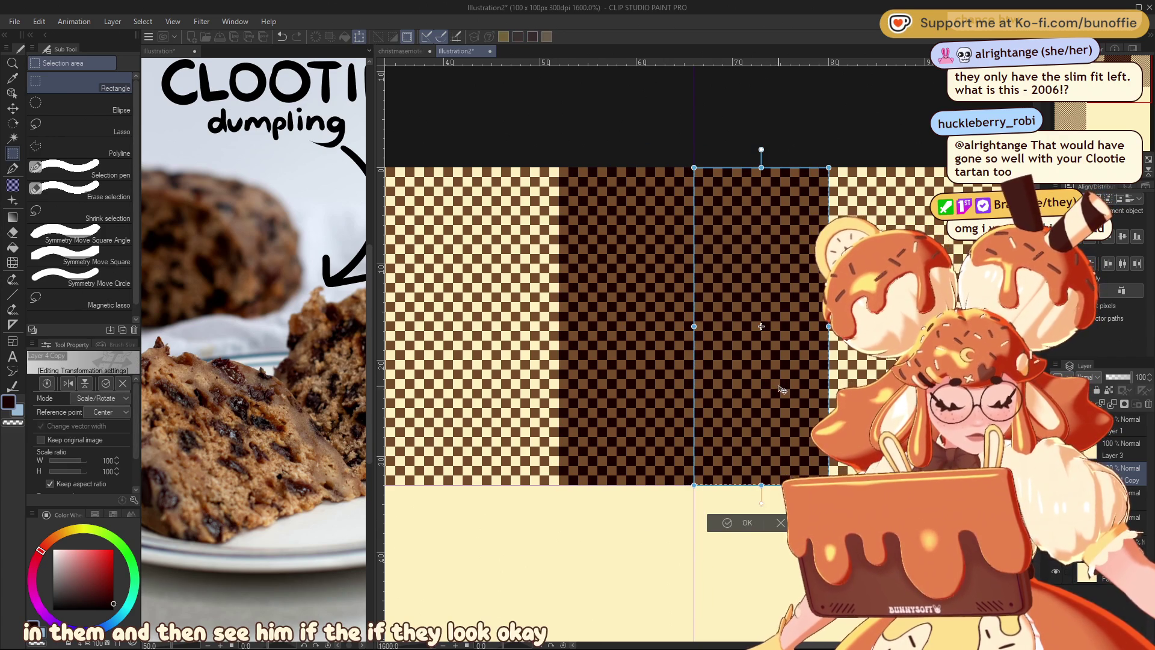
click(739, 523)
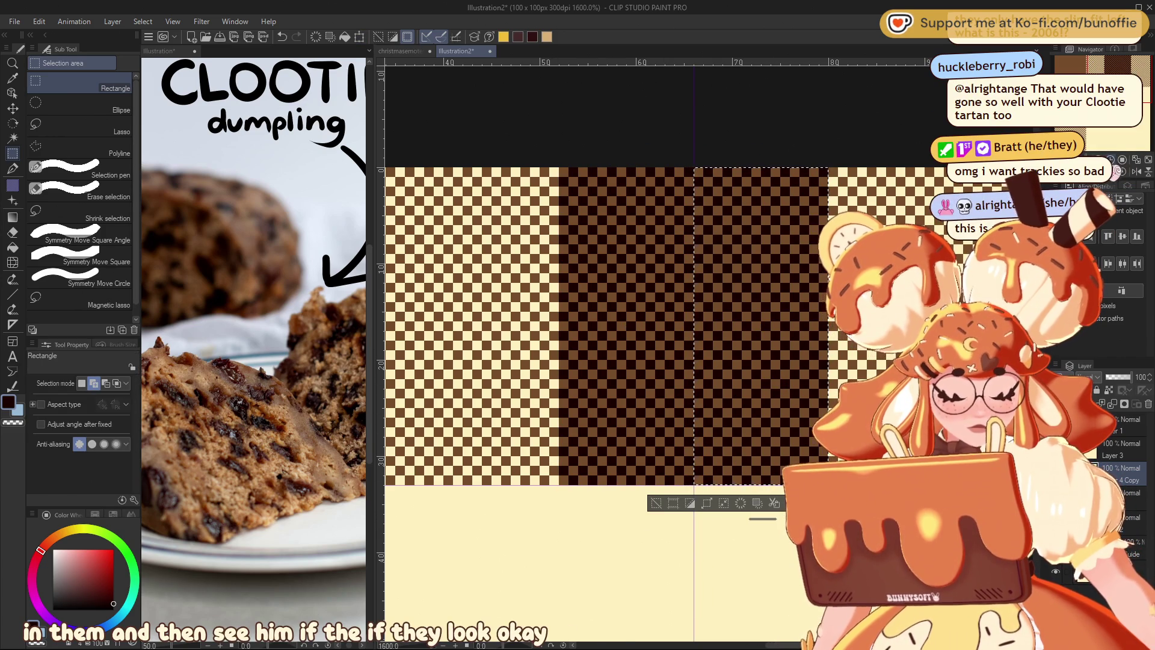
key(ctrl+minus)
key(ctrl+minus)
key(ctrl+minus)
key(ctrl+minus)
key(ctrl+minus)
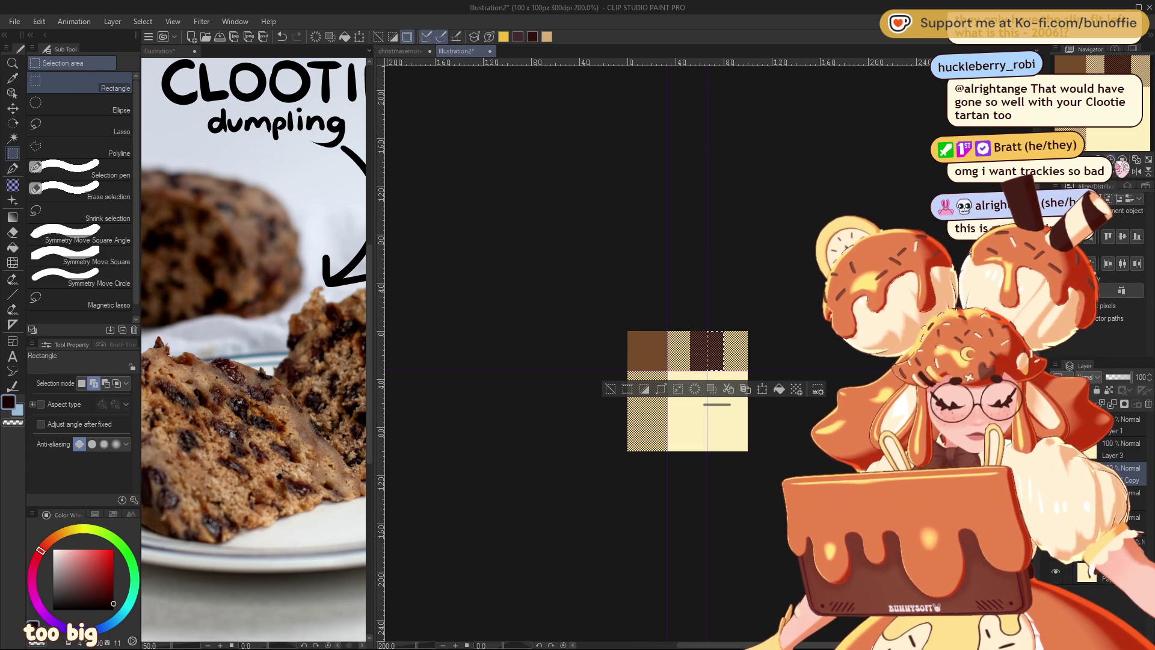
key(ctrl+plus)
key(ctrl+plus)
key(ctrl+plus)
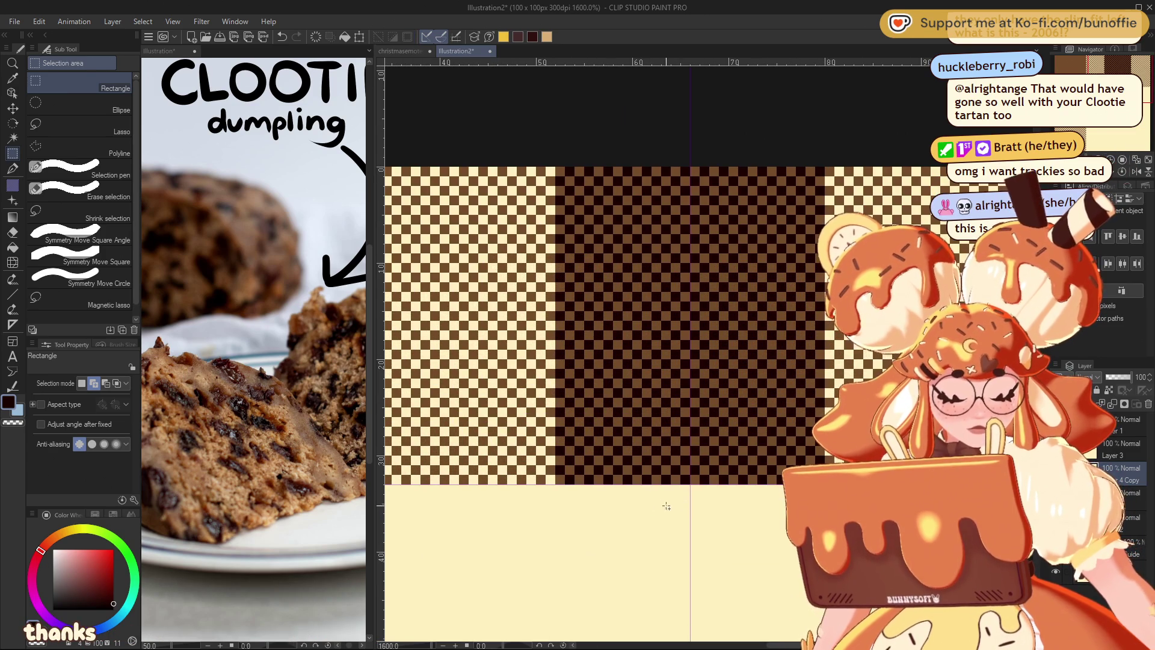
key(ctrl+z)
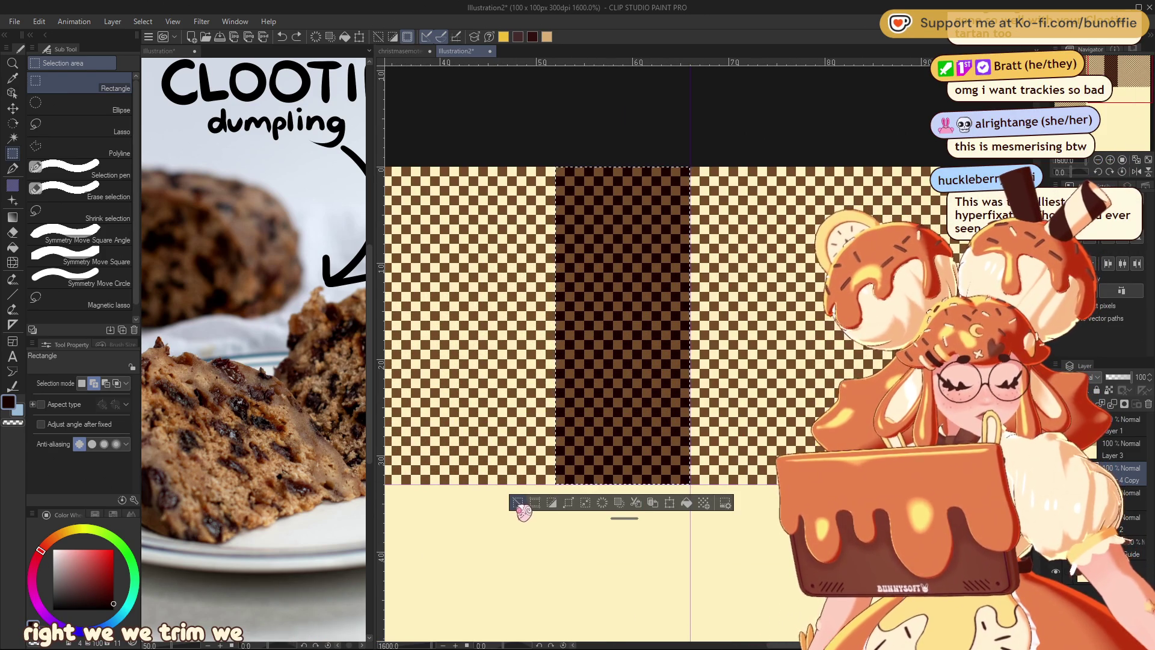
key(Delete)
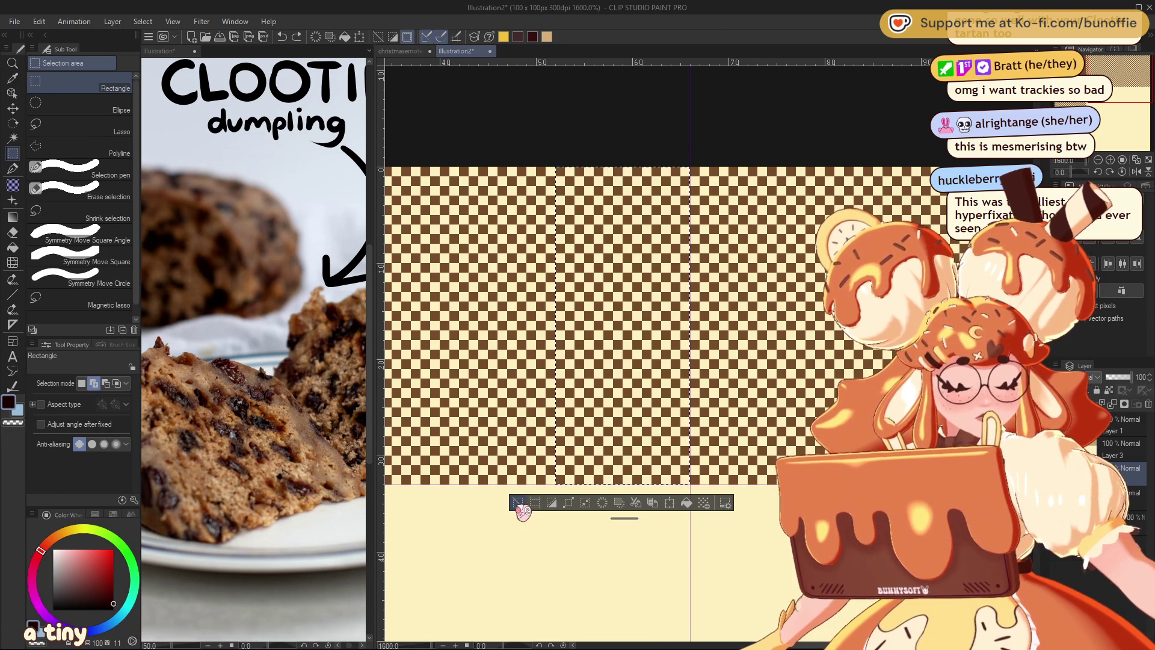
click(518, 505)
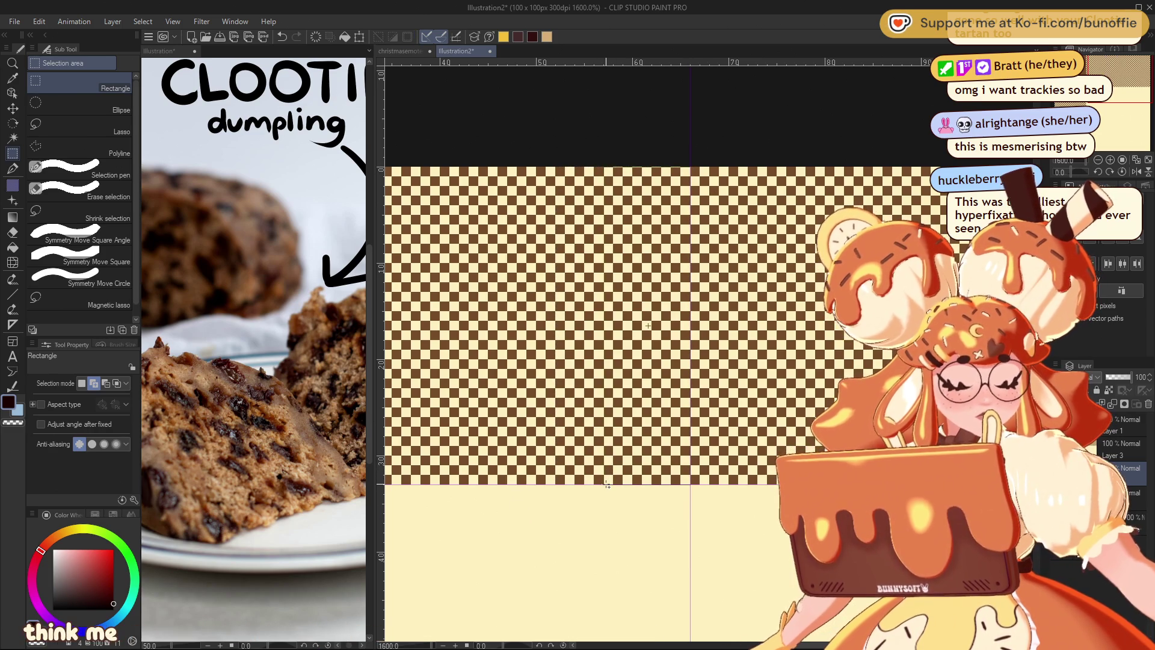
Fill a narrow selected column with dark brown and move the stripe right.
drag(690, 167, 608, 484)
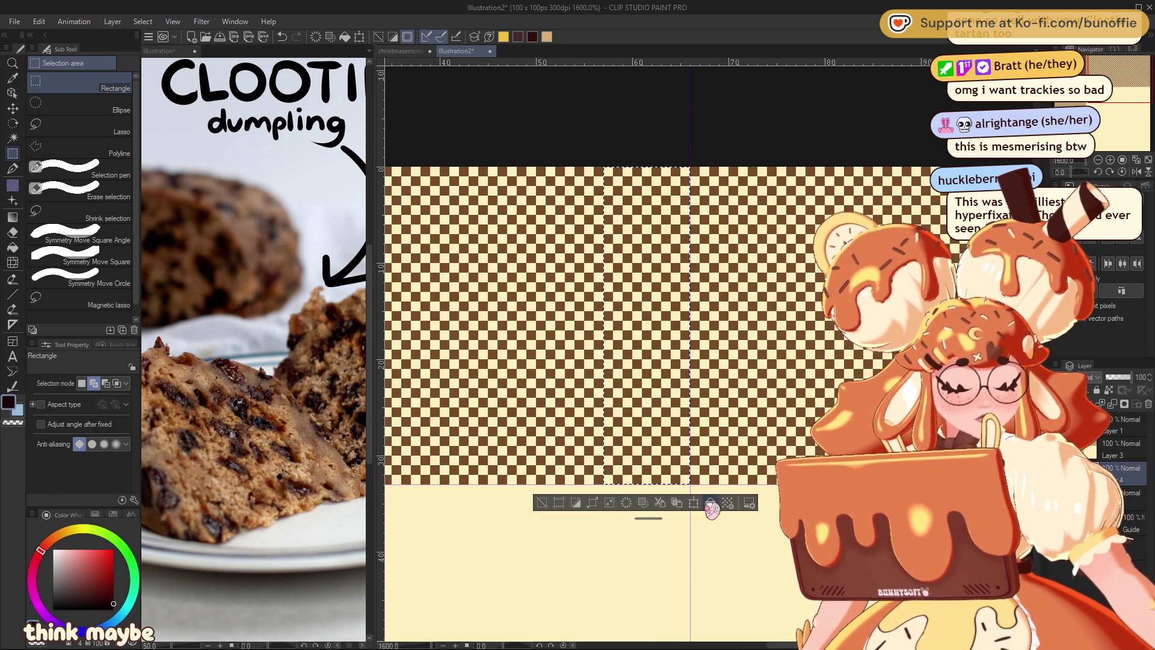
click(711, 503)
click(542, 502)
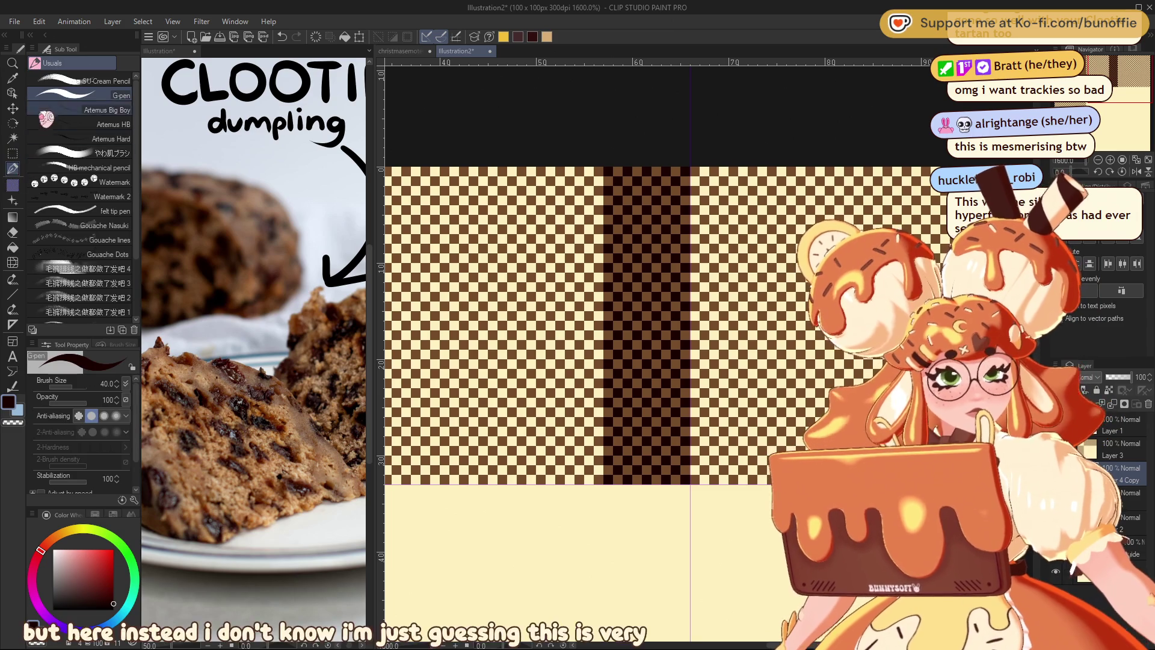
click(19, 107)
drag(654, 271, 741, 281)
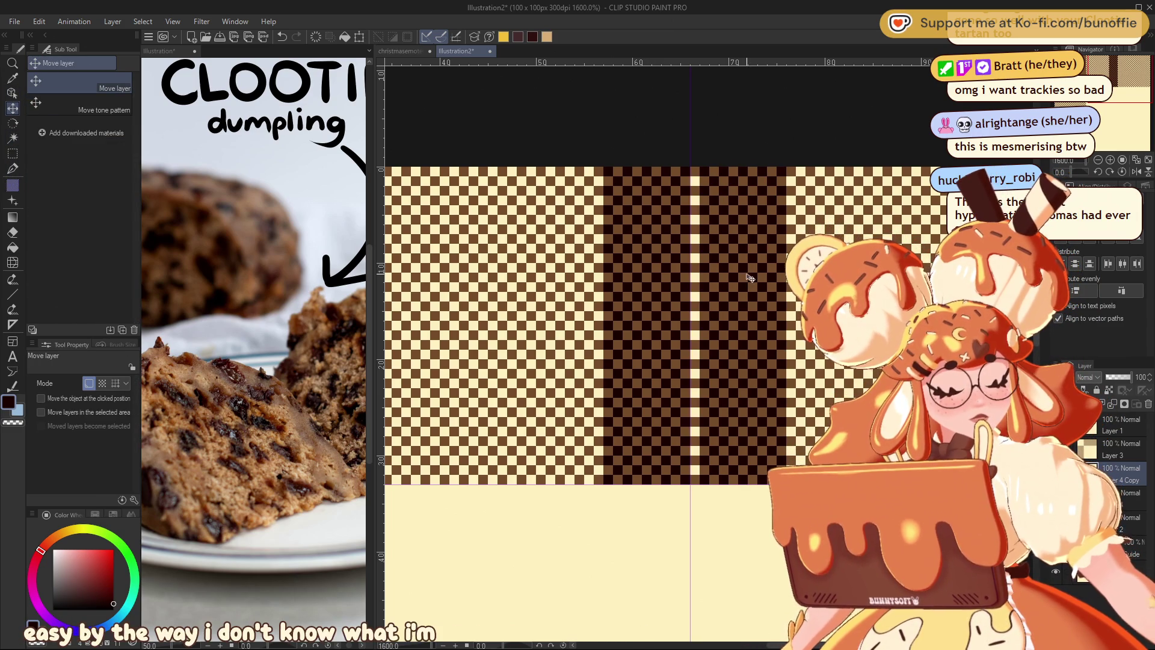
Zoom and pan to review the widened stripe, then select the whole canvas.
scroll(688, 391, down, 6)
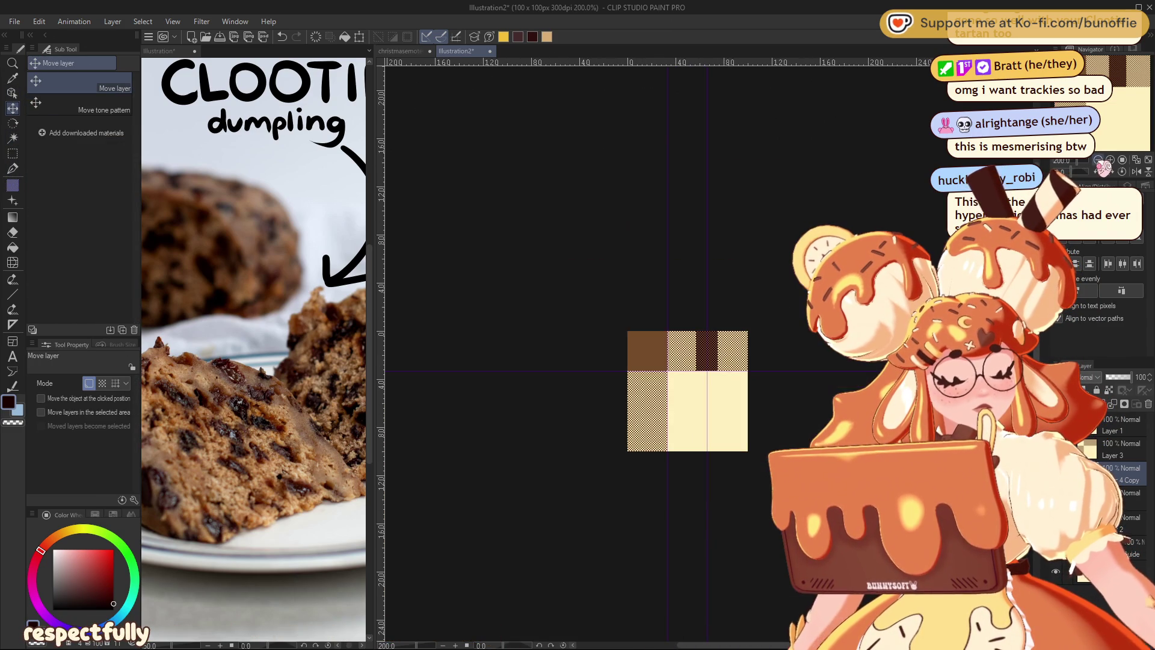
scroll(1114, 150, up, 2)
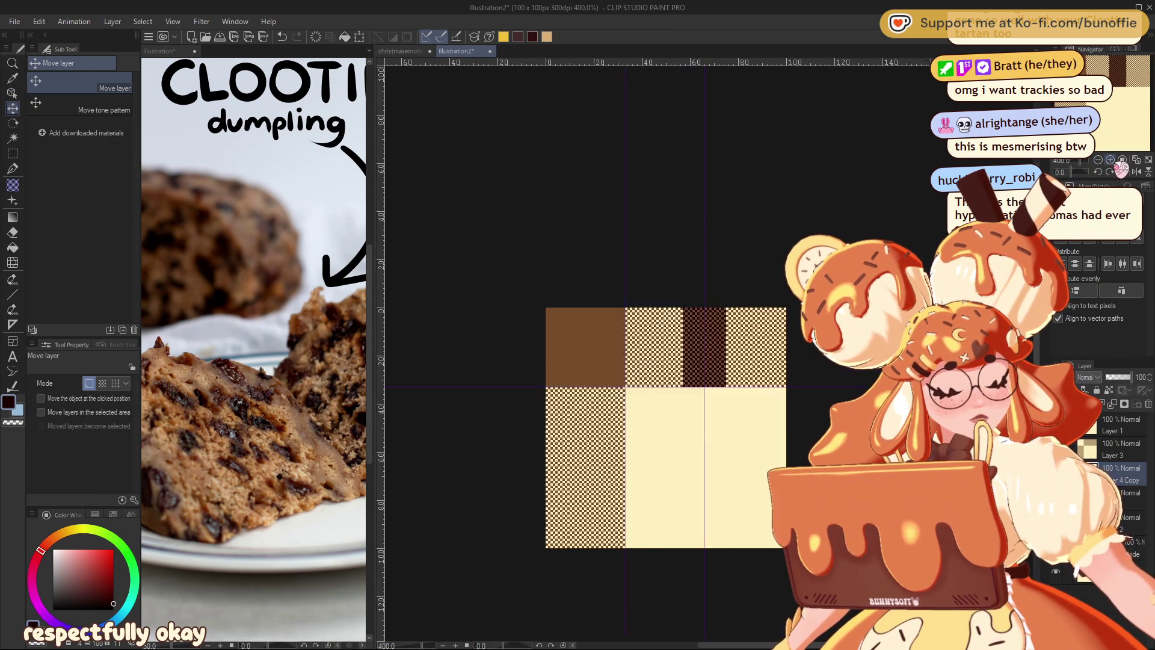
scroll(1127, 136, down, 4)
scroll(1113, 151, up, 2)
scroll(1110, 132, up, 2)
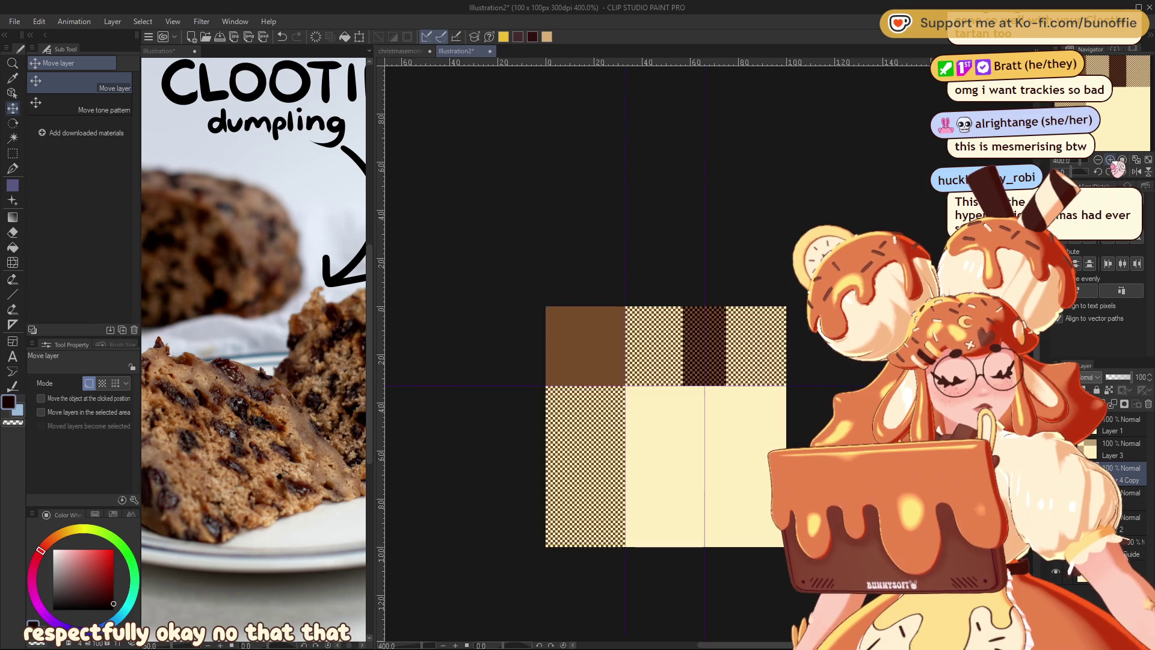
scroll(1108, 114, up, 2)
scroll(1106, 102, up, 2)
scroll(1106, 102, down, 1)
scroll(1111, 102, down, 1)
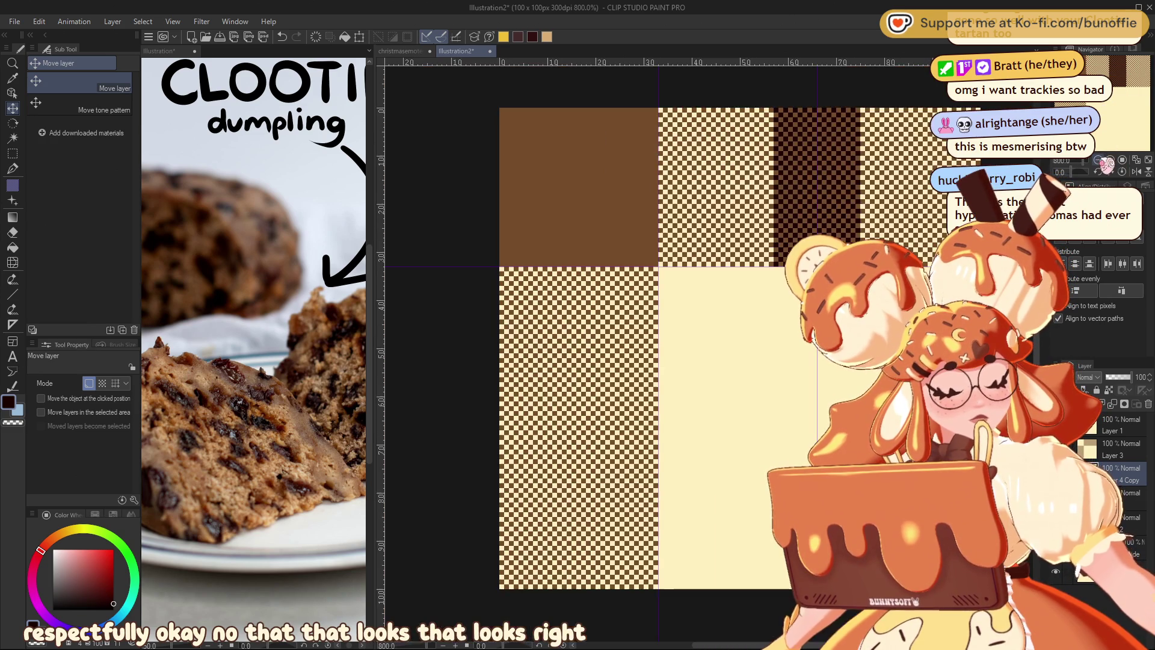
scroll(1125, 102, down, 2)
drag(1131, 103, 1132, 102)
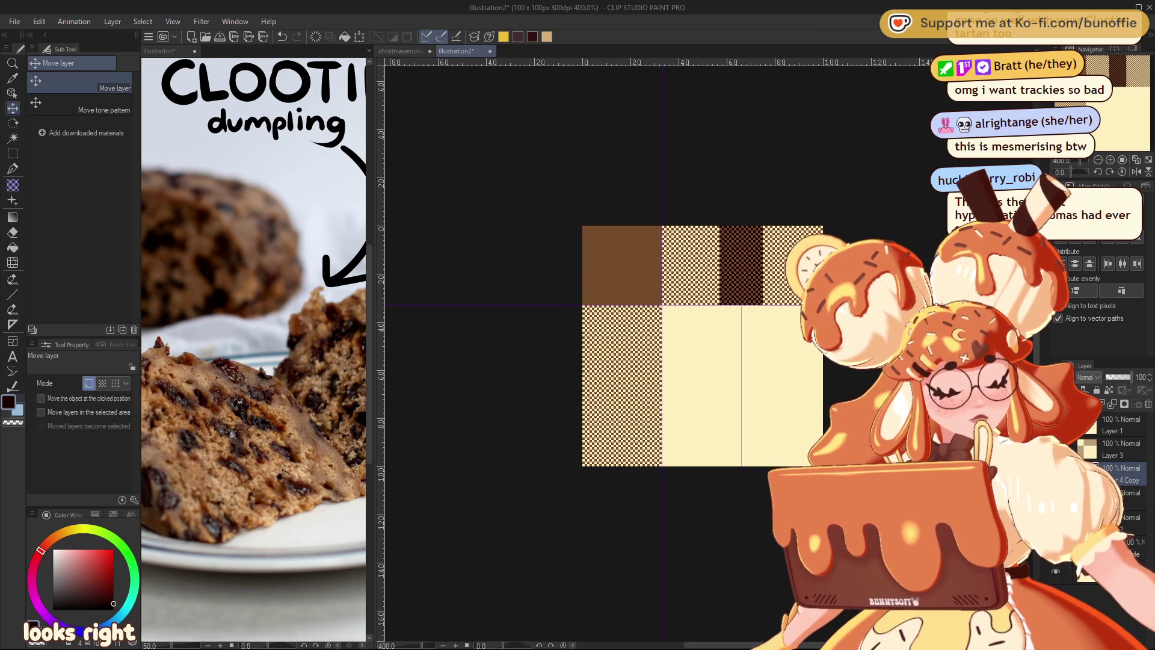
key(ctrl+a)
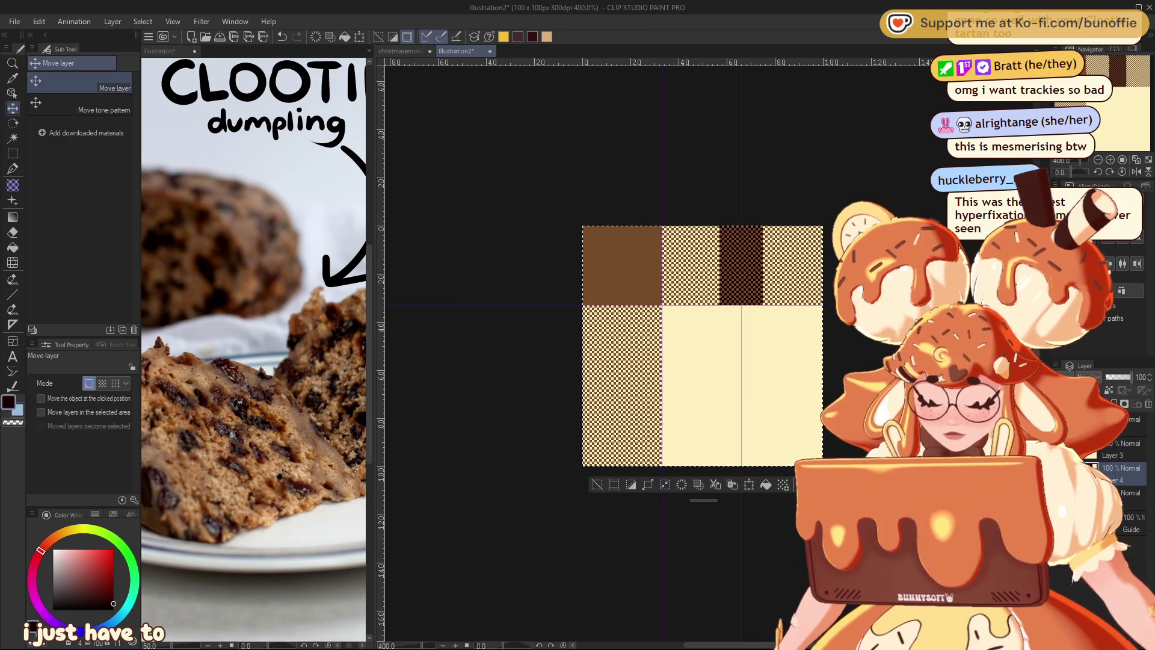
Paste a copy of the whole pattern and flip it horizontally and vertically in Free Transform.
key(ctrl+c)
key(ctrl+v)
key(ctrl+t)
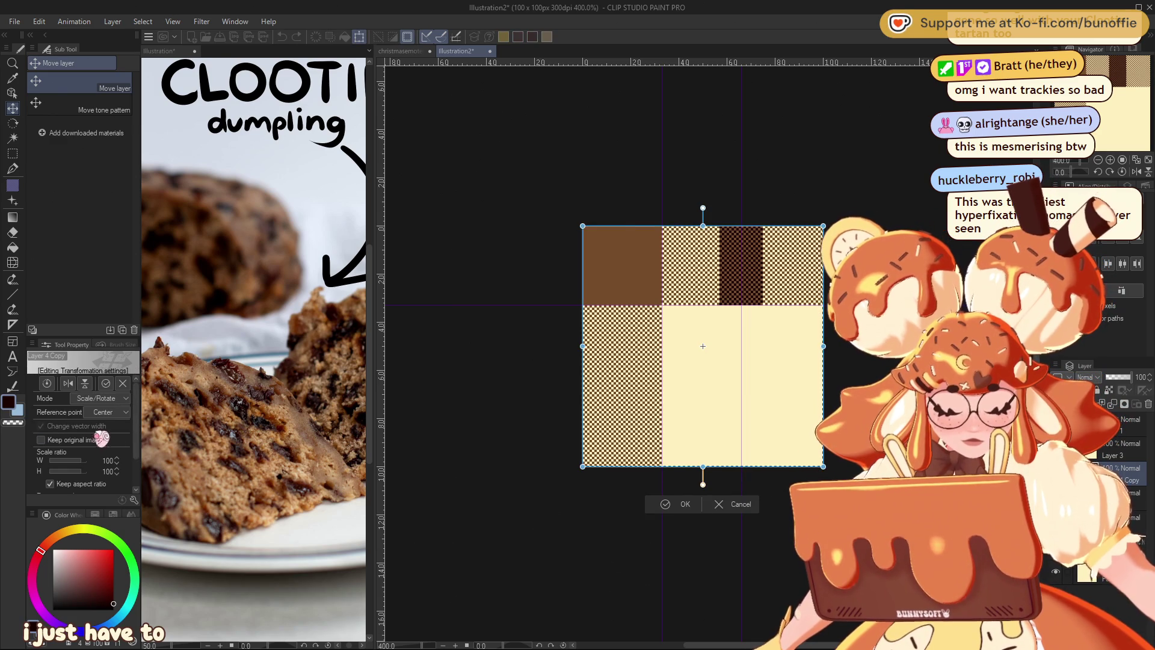
click(68, 383)
click(85, 383)
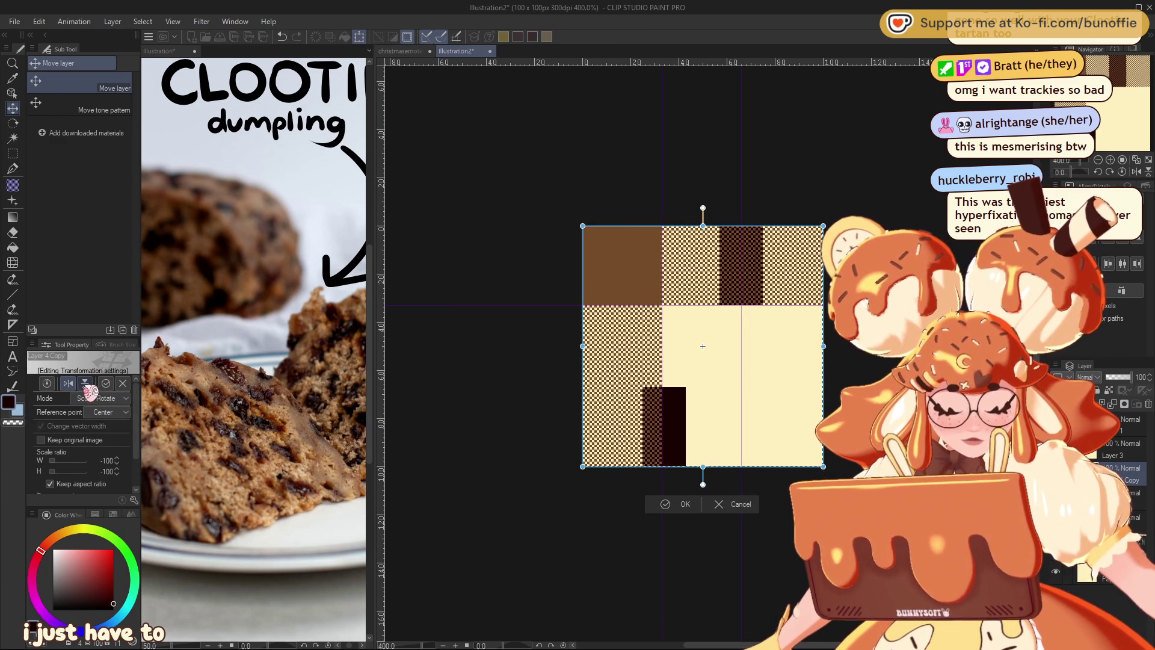
click(85, 383)
click(68, 383)
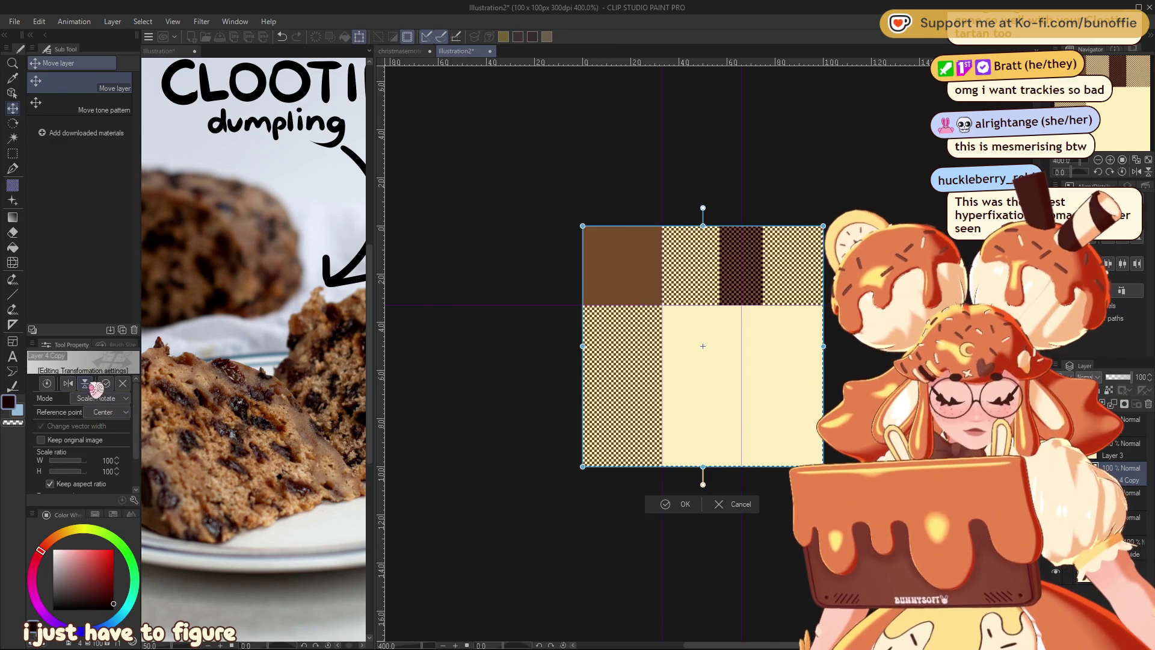
click(85, 383)
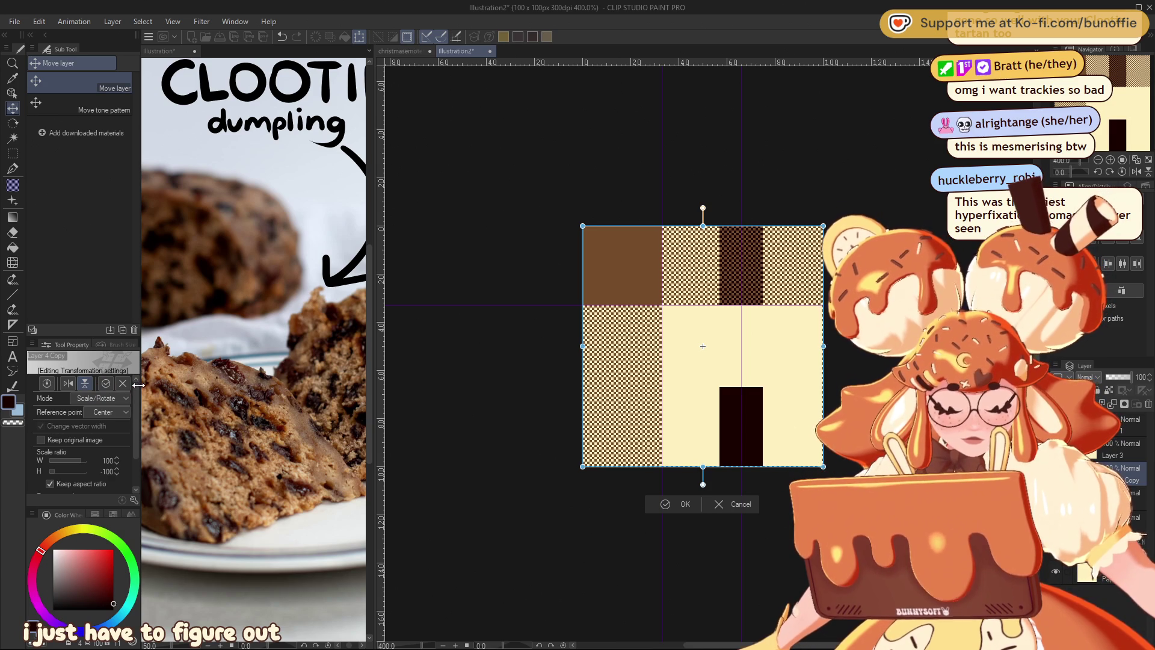
Rotate the copy 90° so the dark stripe runs horizontally, and confirm.
mouse_move(843, 211)
mouse_down()
mouse_move(894, 336)
mouse_move(842, 482)
mouse_up()
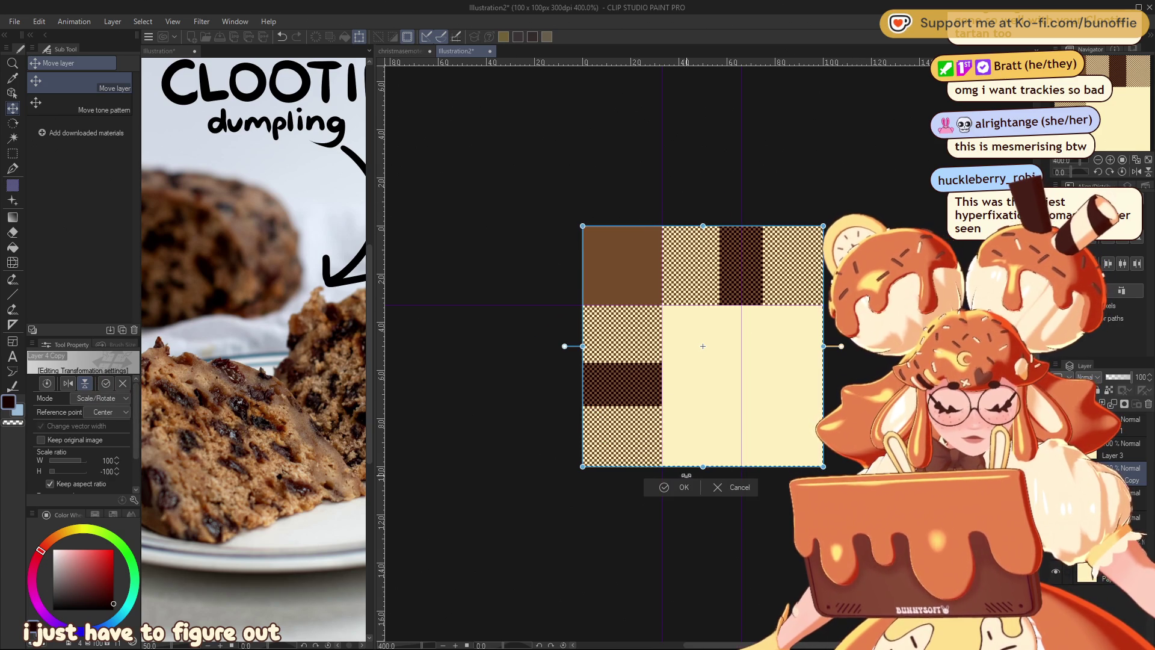
click(681, 487)
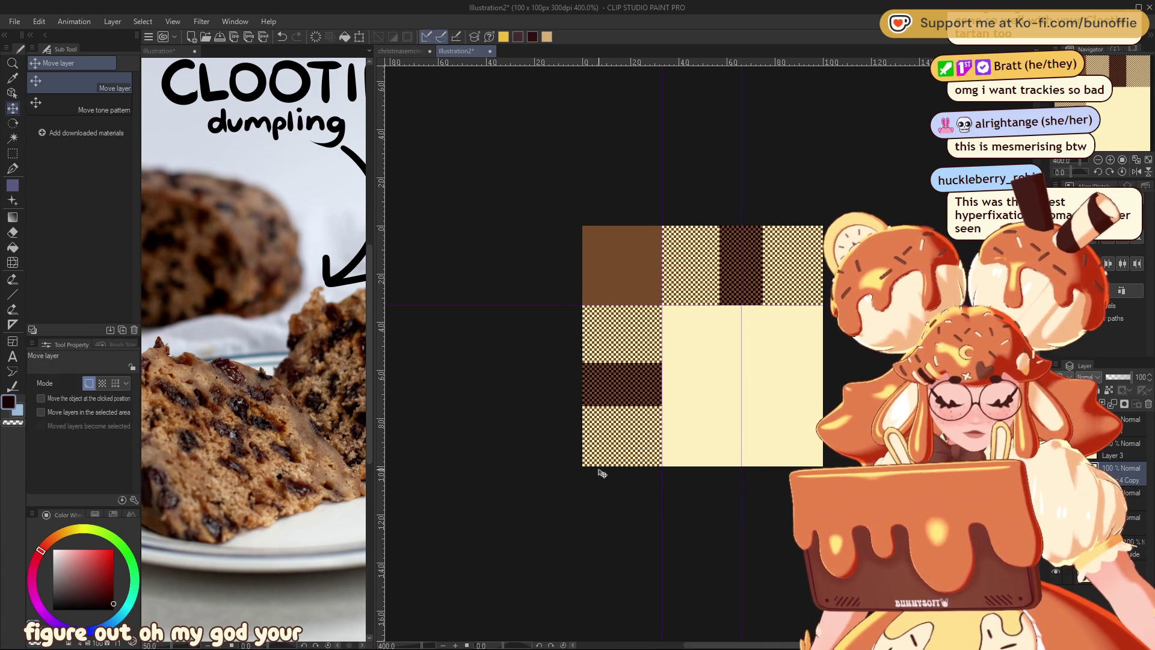
drag(662, 361, 613, 381)
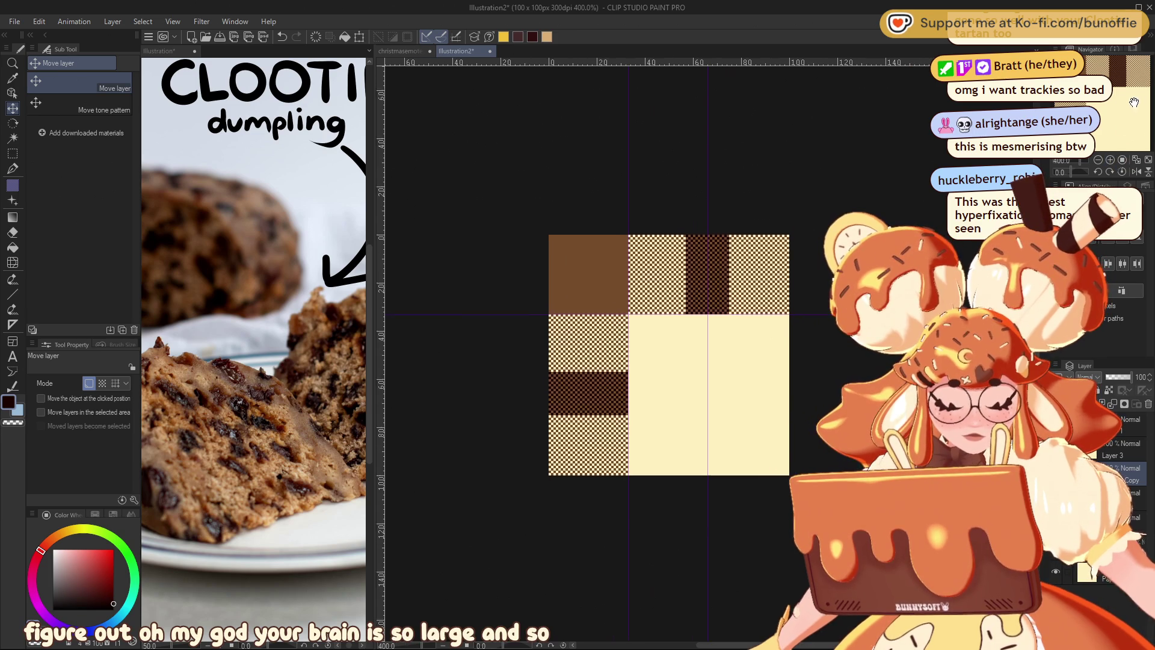
Zoom, pan and rotate the canvas view to look across the tile.
scroll(621, 338, up, 2)
scroll(621, 338, up, 2)
scroll(621, 338, up, 2)
scroll(621, 338, up, 1)
scroll(716, 349, down, 2)
scroll(716, 348, down, 2)
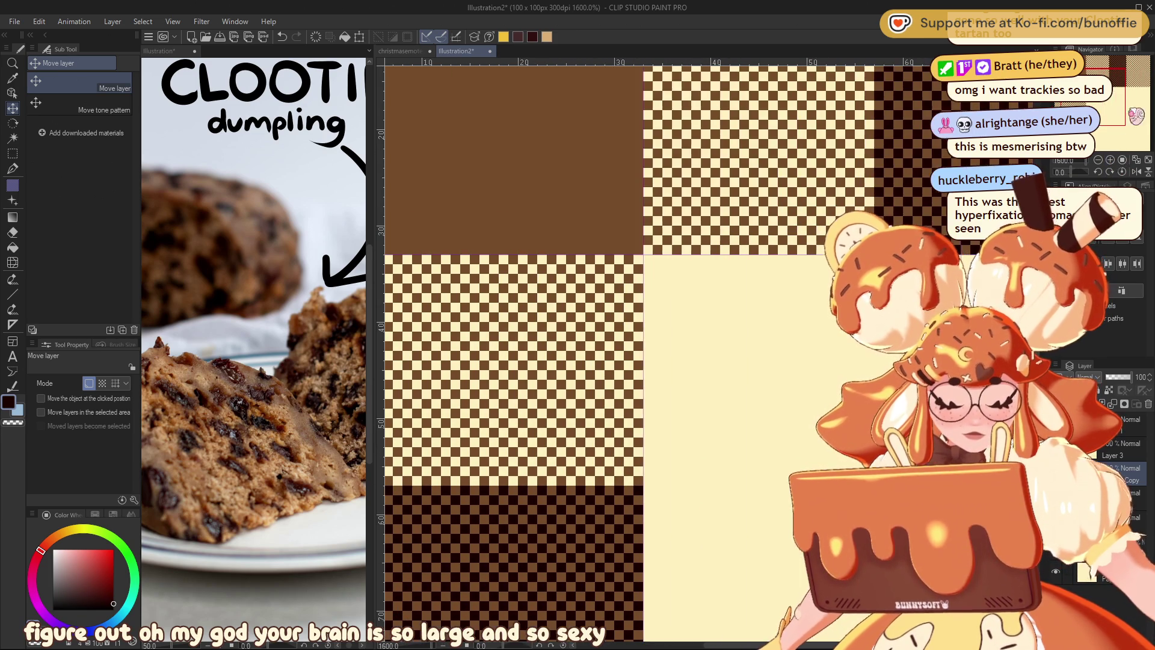
scroll(716, 348, down, 2)
drag(722, 363, 693, 363)
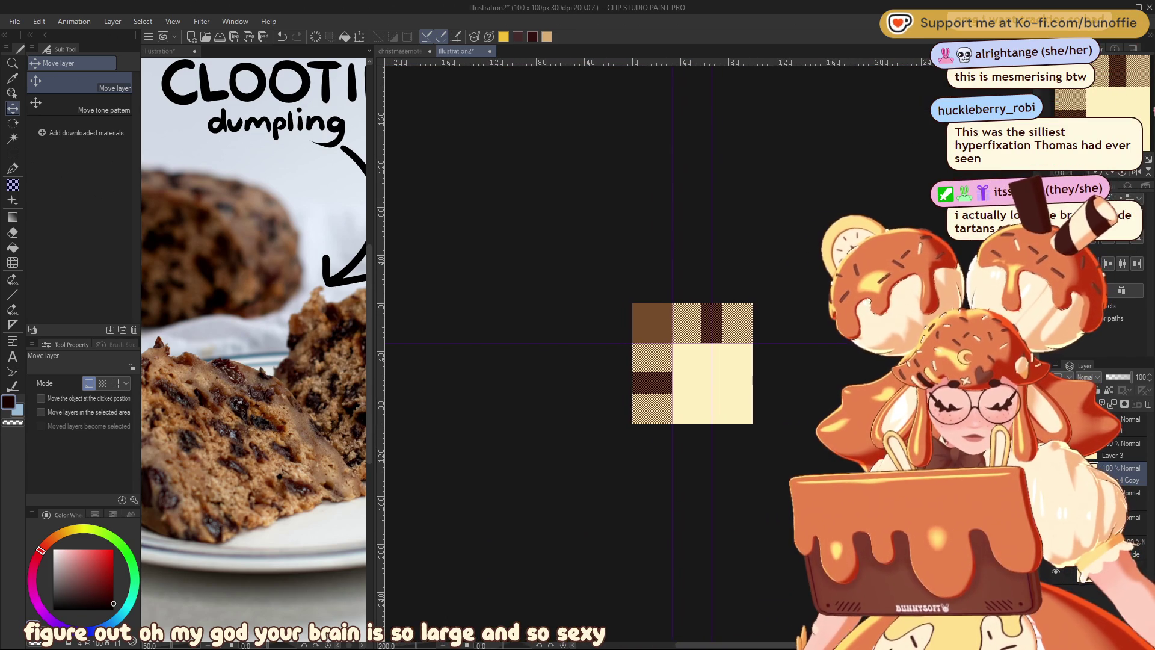
scroll(731, 356, up, 2)
scroll(731, 357, up, 1)
scroll(731, 356, up, 1)
drag(1140, 102, 1110, 113)
drag(1101, 173, 1077, 172)
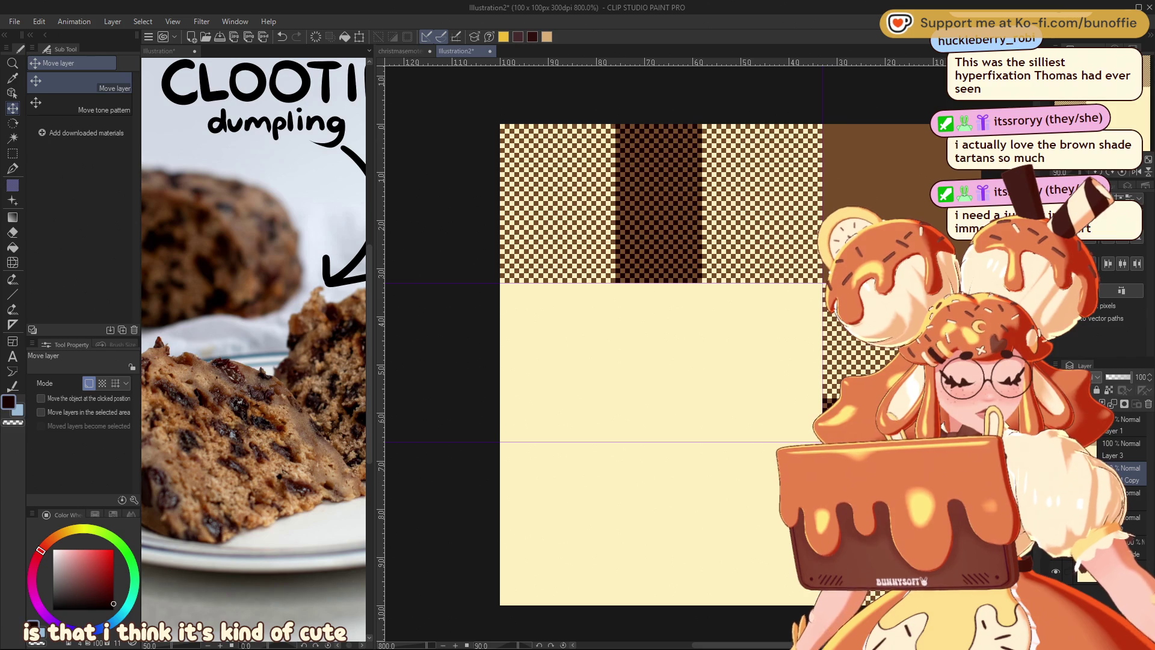
Drag a horizontal and a vertical guide across the tile from the rulers.
scroll(650, 385, up, 2)
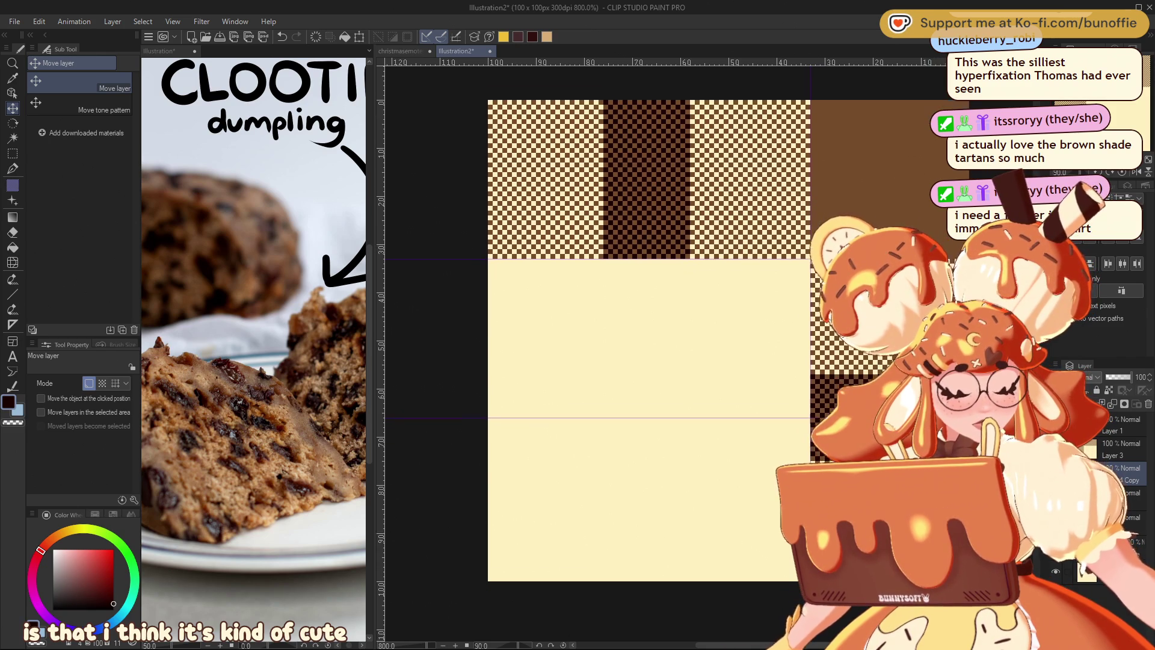
scroll(650, 385, up, 1)
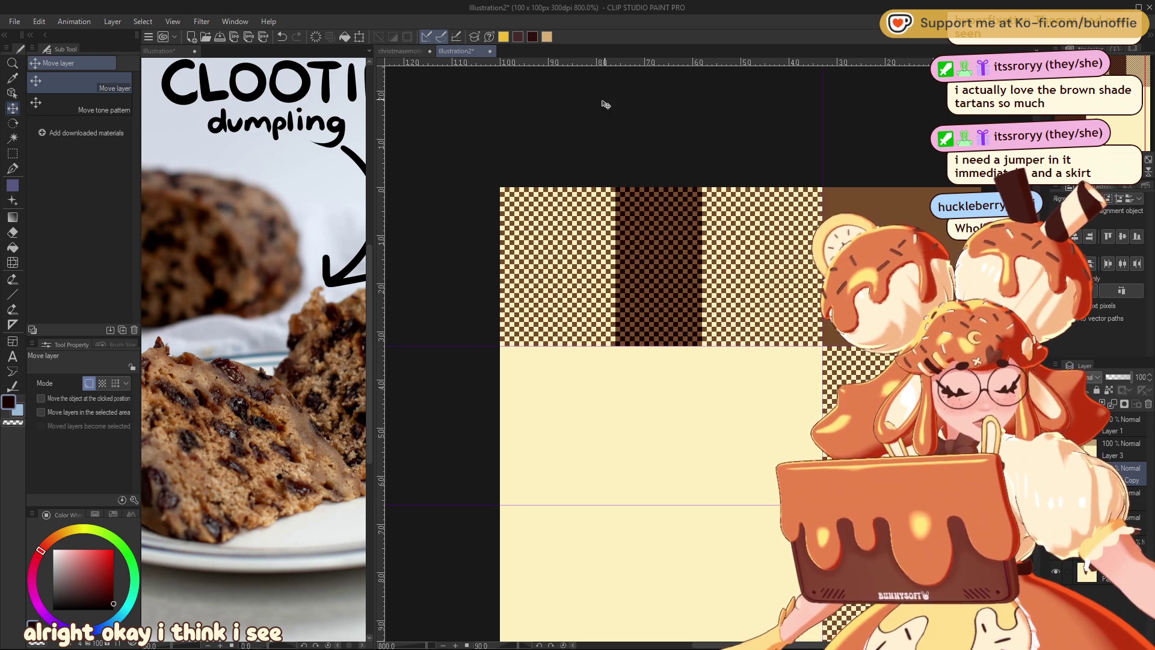
drag(387, 233, 596, 245)
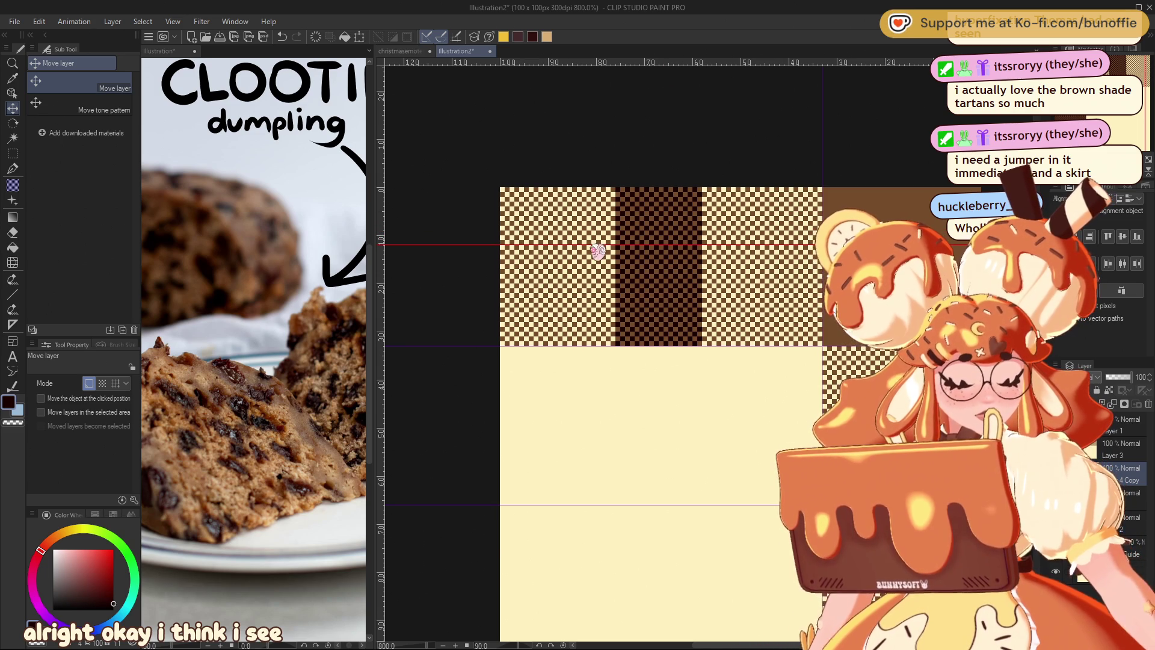
drag(725, 62, 665, 97)
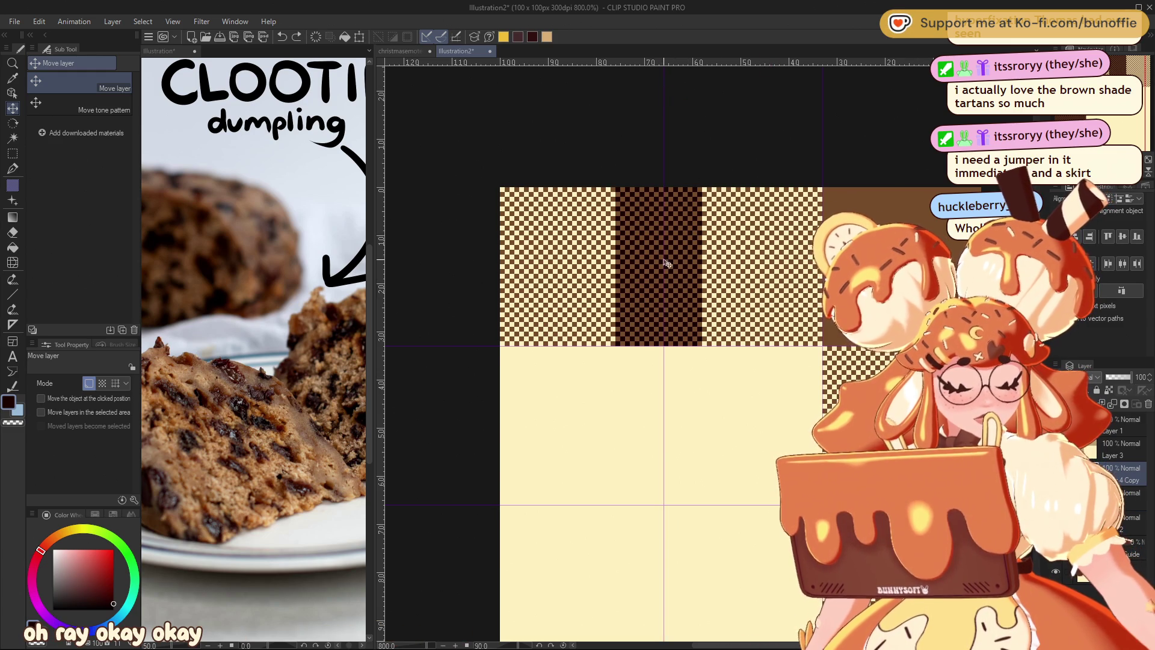
Nudge the dark stripe one pixel right and reset the canvas view rotation.
drag(684, 269, 686, 270)
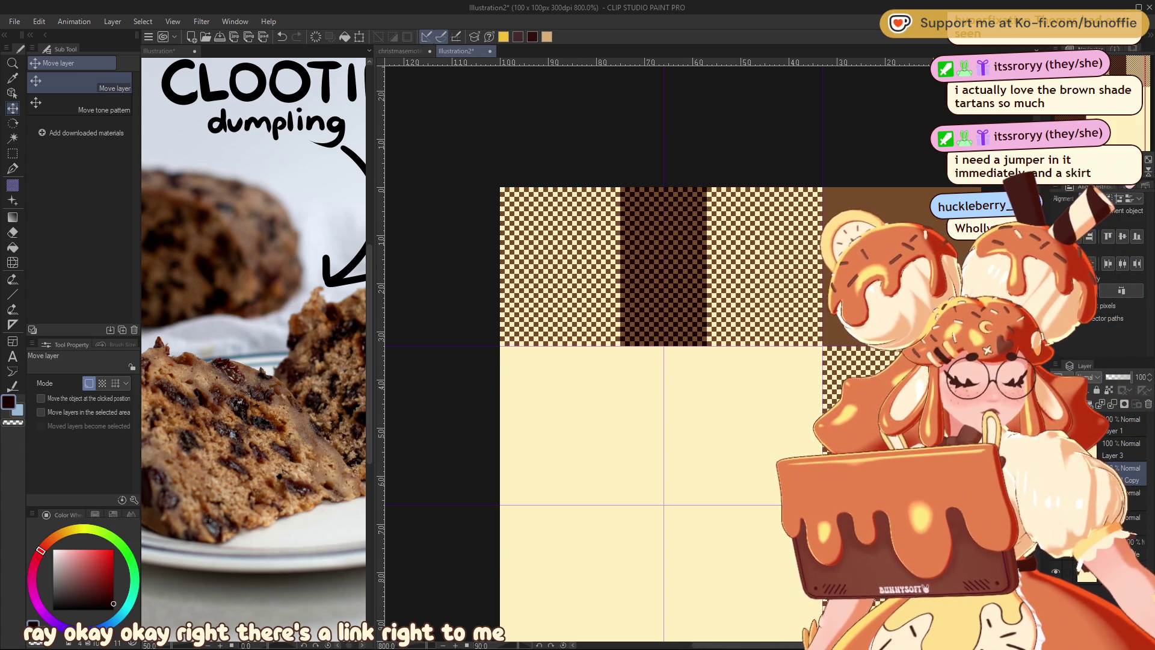
key(ctrl+at)
drag(662, 301, 505, 316)
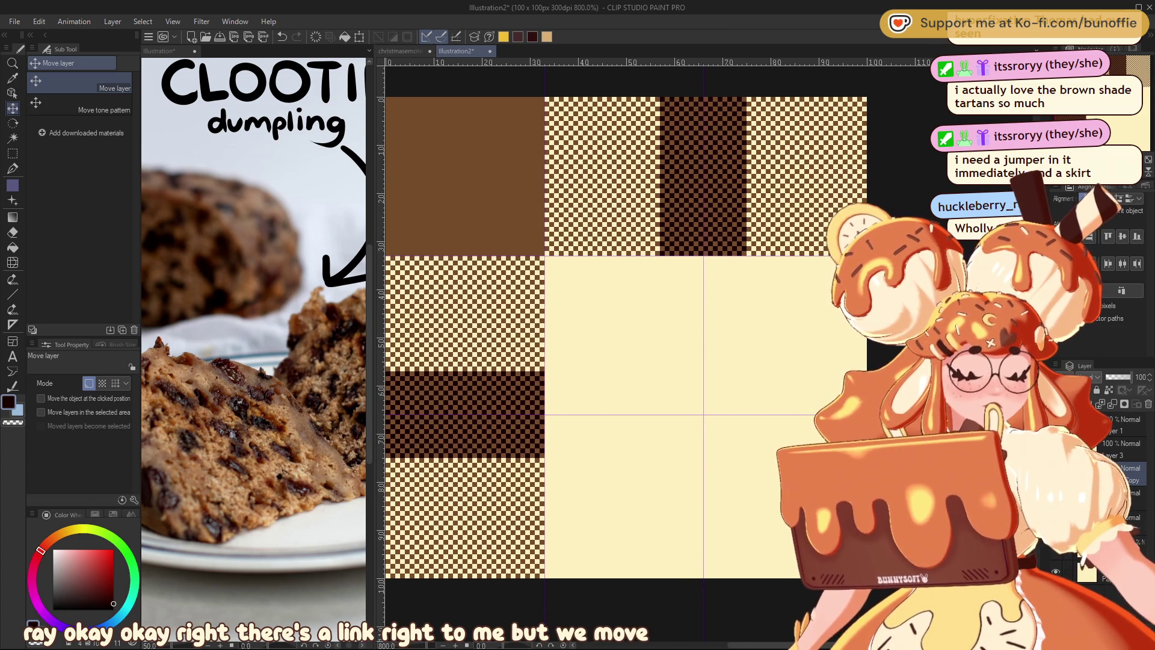
click(12, 153)
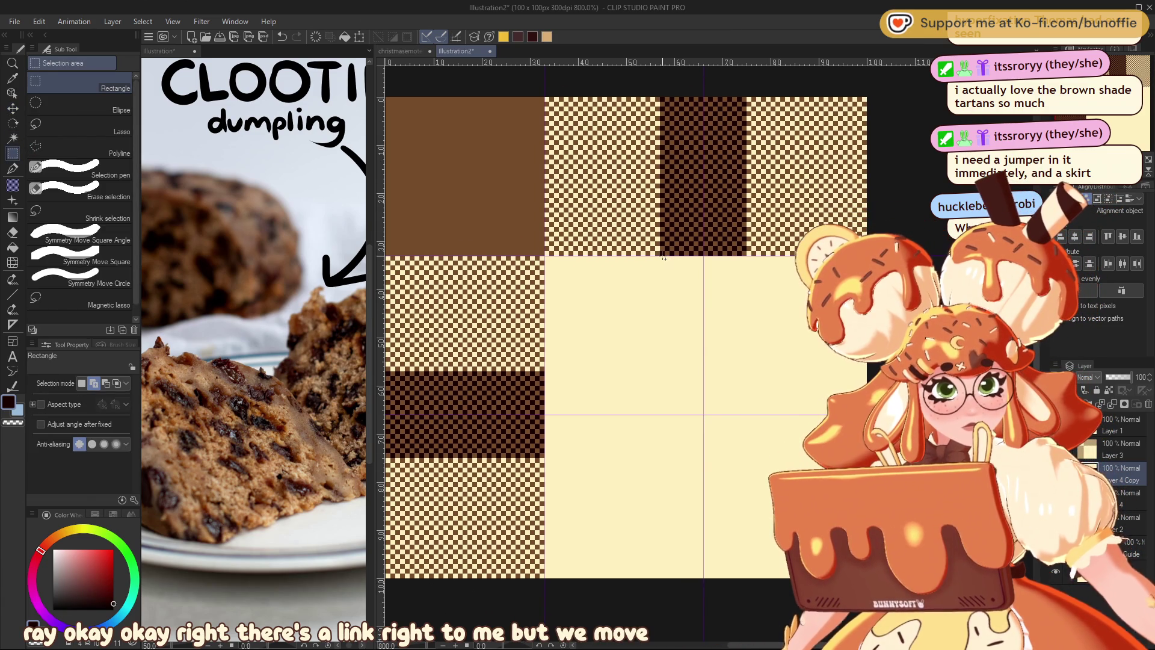
Merge the copied layer into Layer 4 and fill a narrow cream strip with dark checker tone.
drag(662, 258, 708, 409)
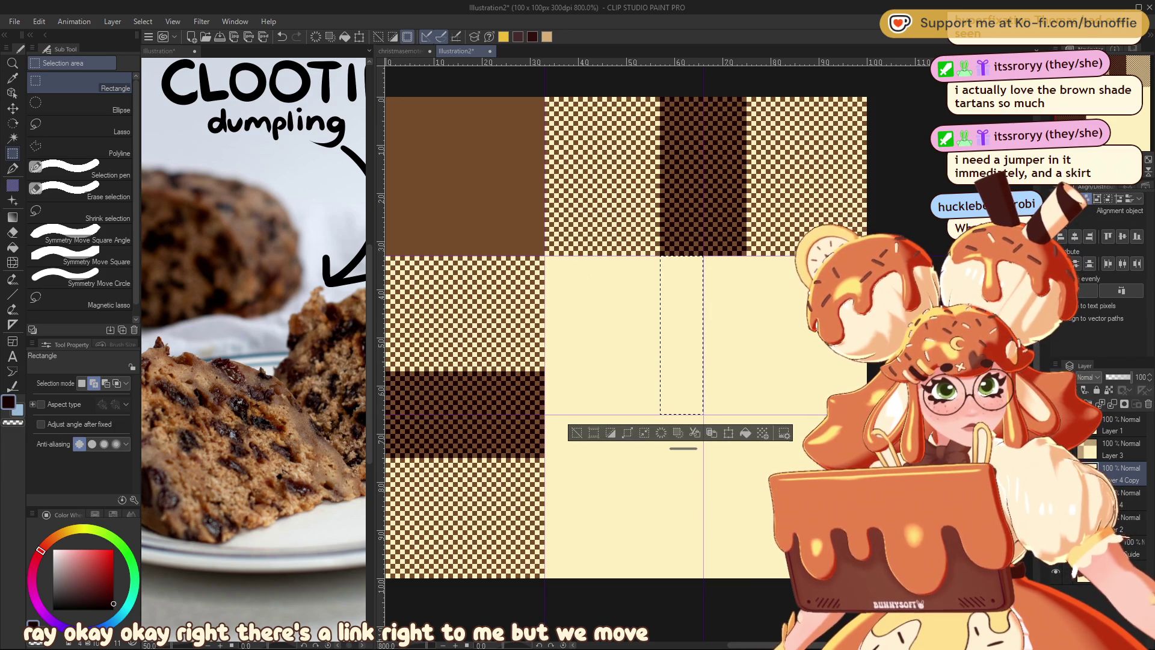
key(ctrl+e)
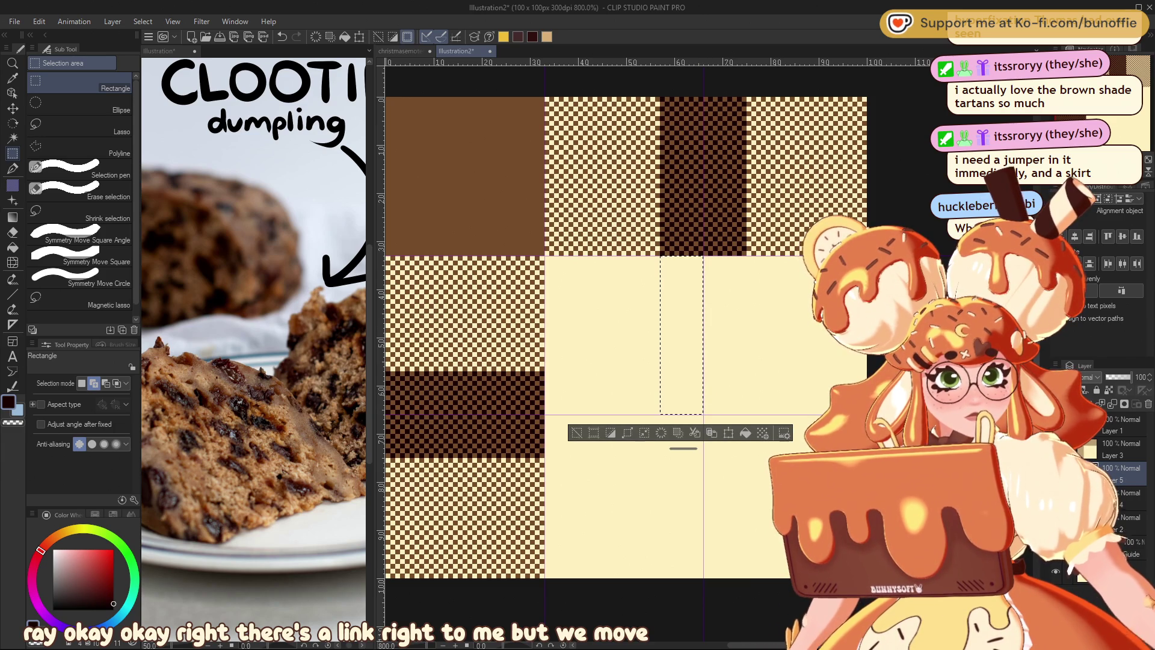
click(14, 186)
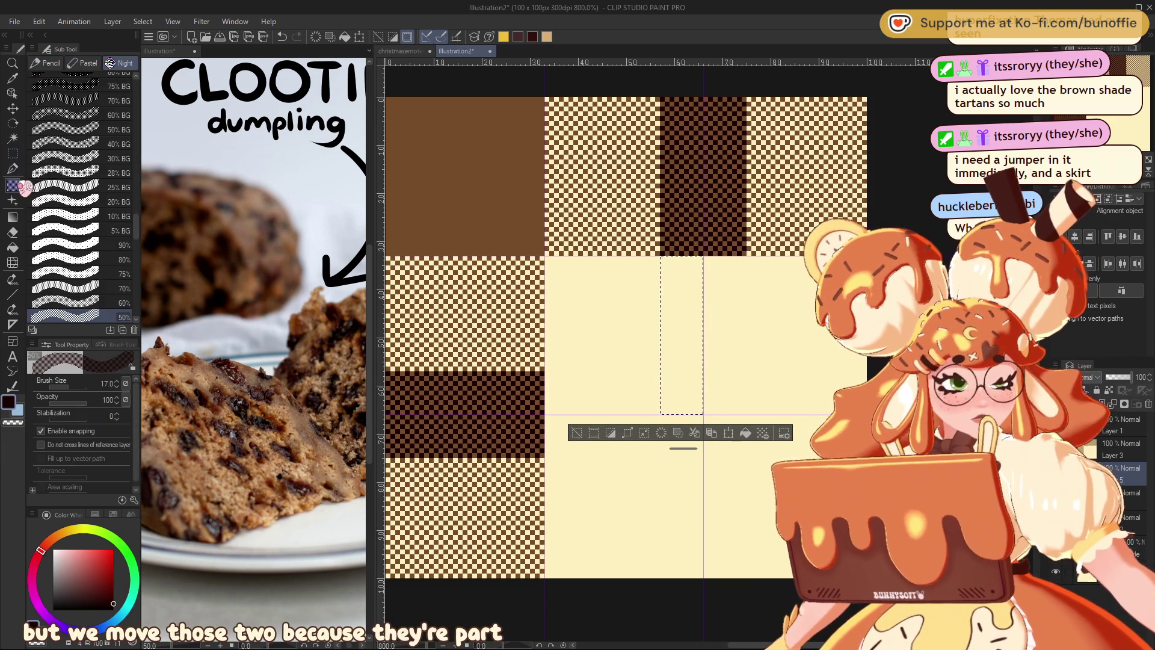
click(683, 259)
drag(683, 301, 686, 416)
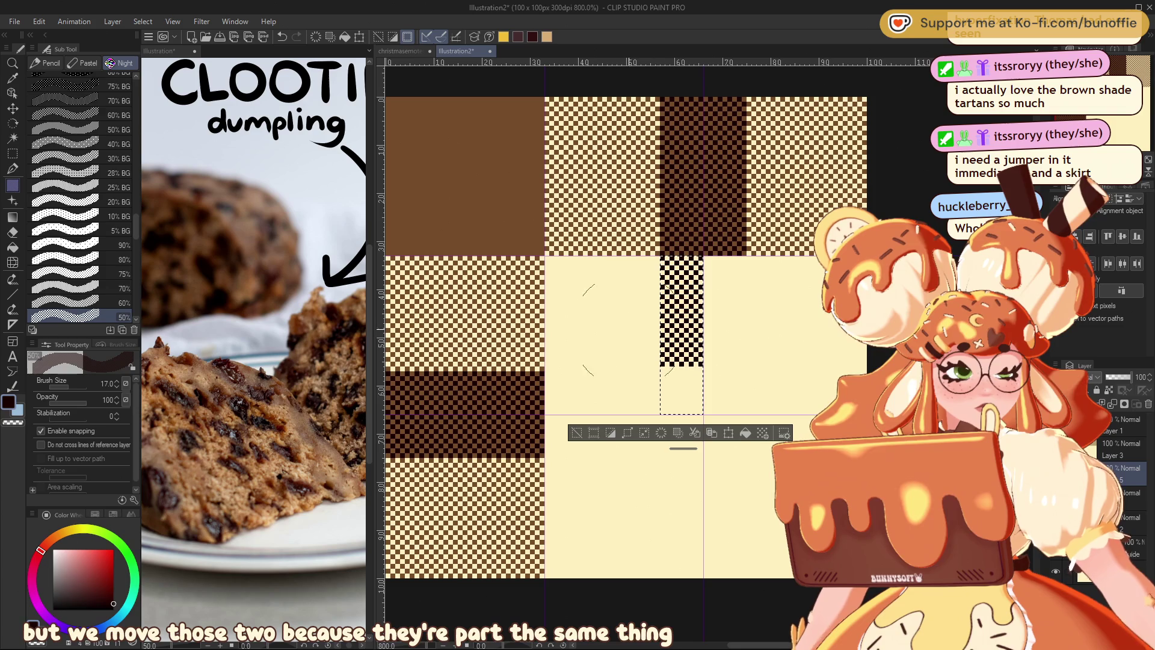
click(577, 433)
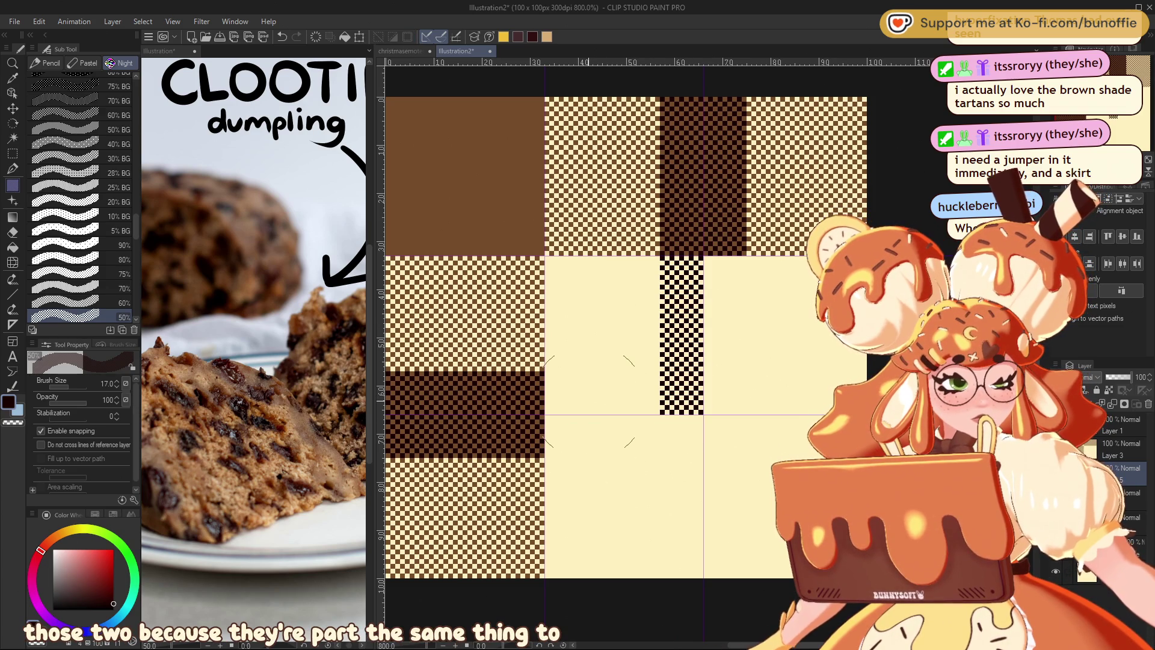
Test-shift the dark checkered strip right with Move layer, then undo it.
click(14, 170)
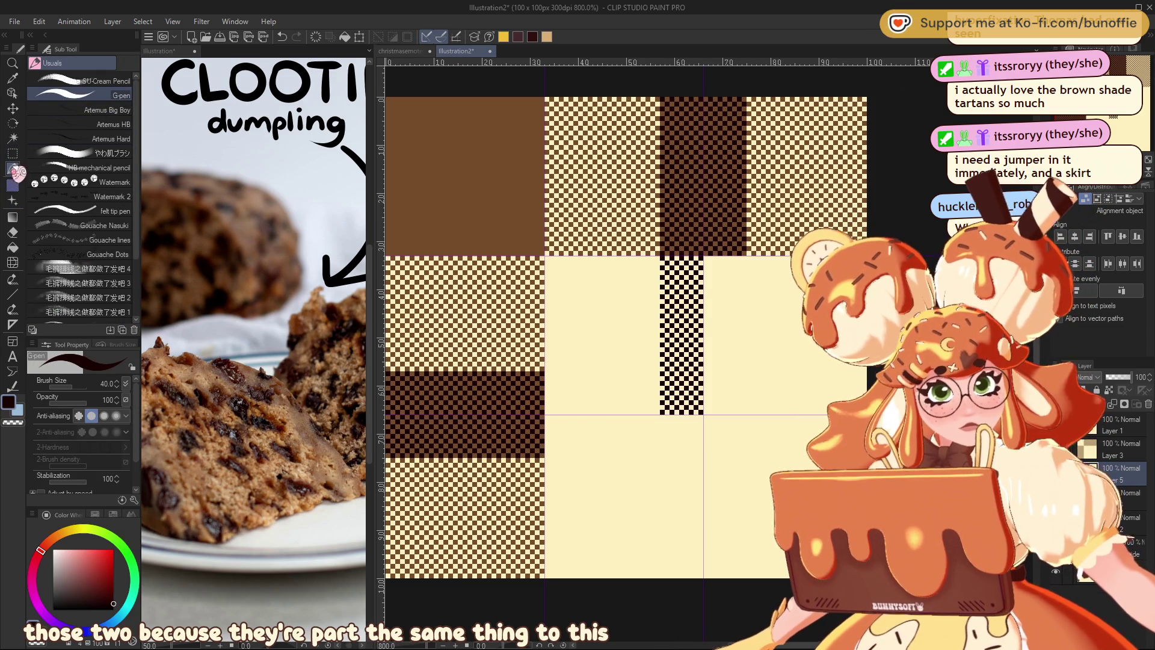
click(12, 153)
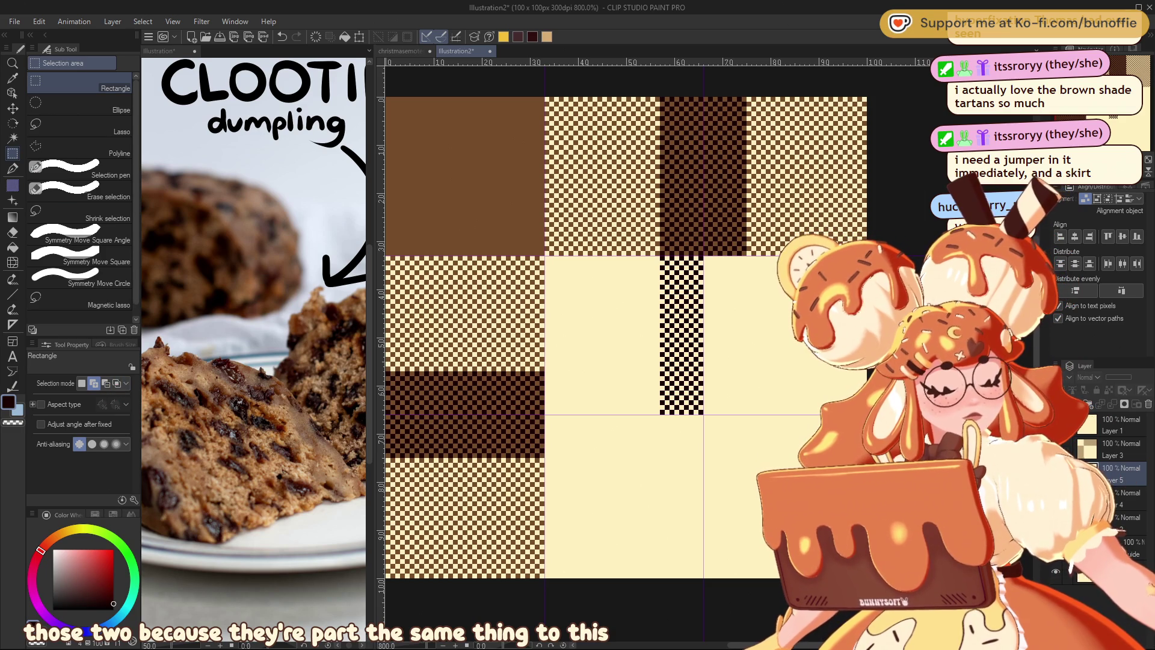
click(12, 109)
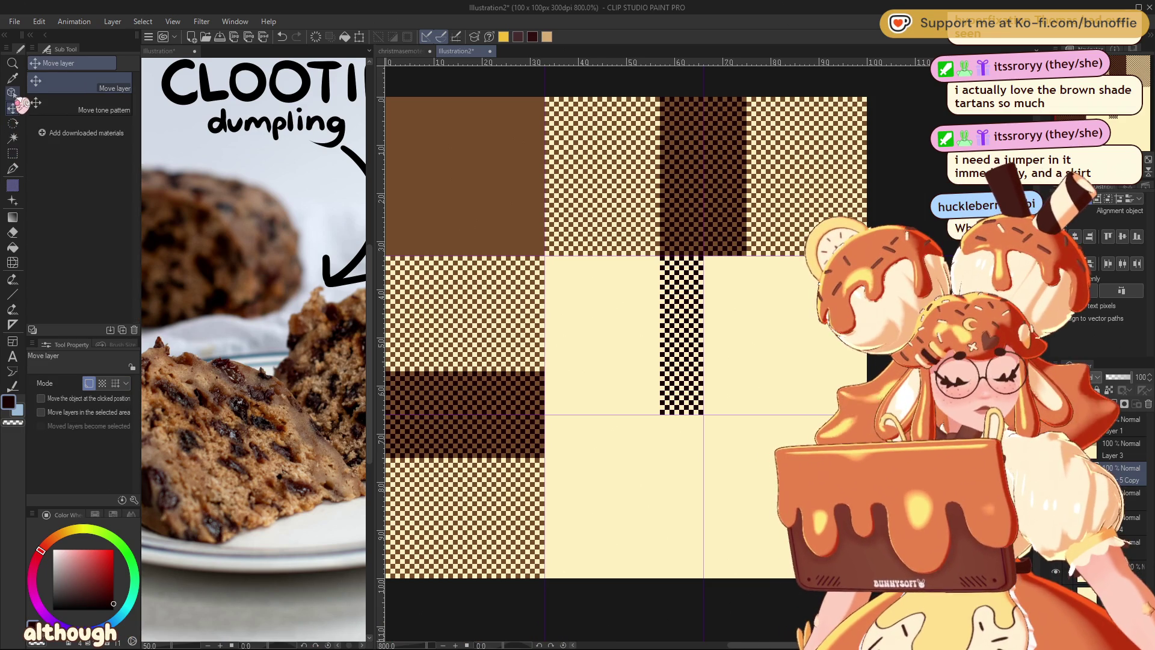
drag(690, 298, 737, 305)
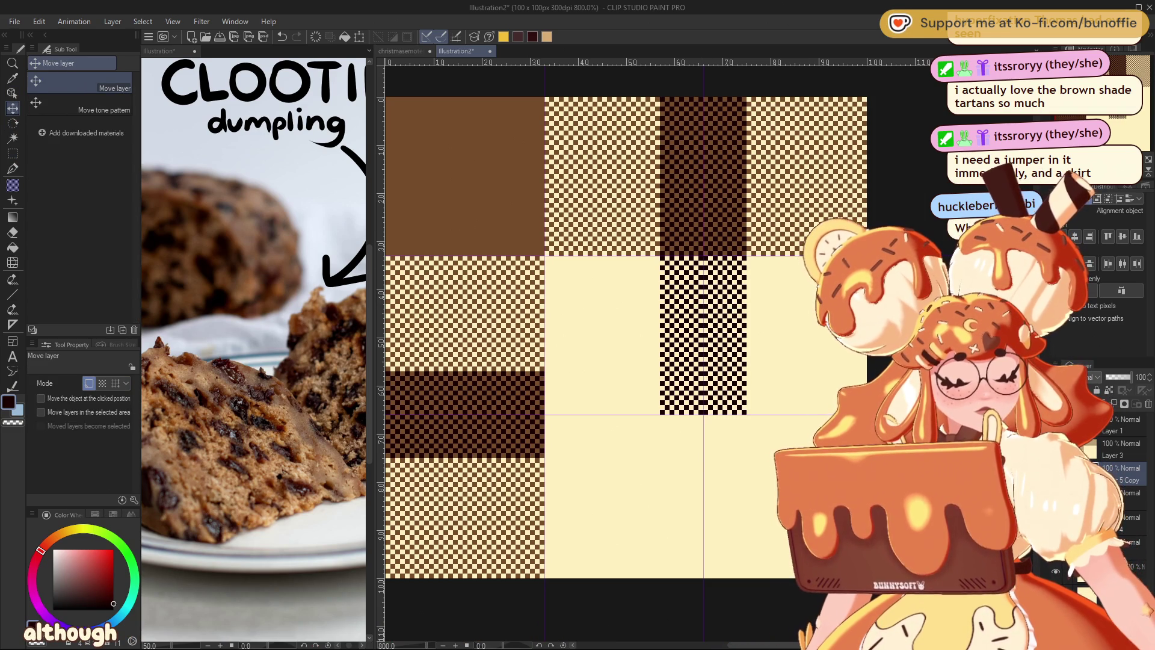
key(ctrl+z)
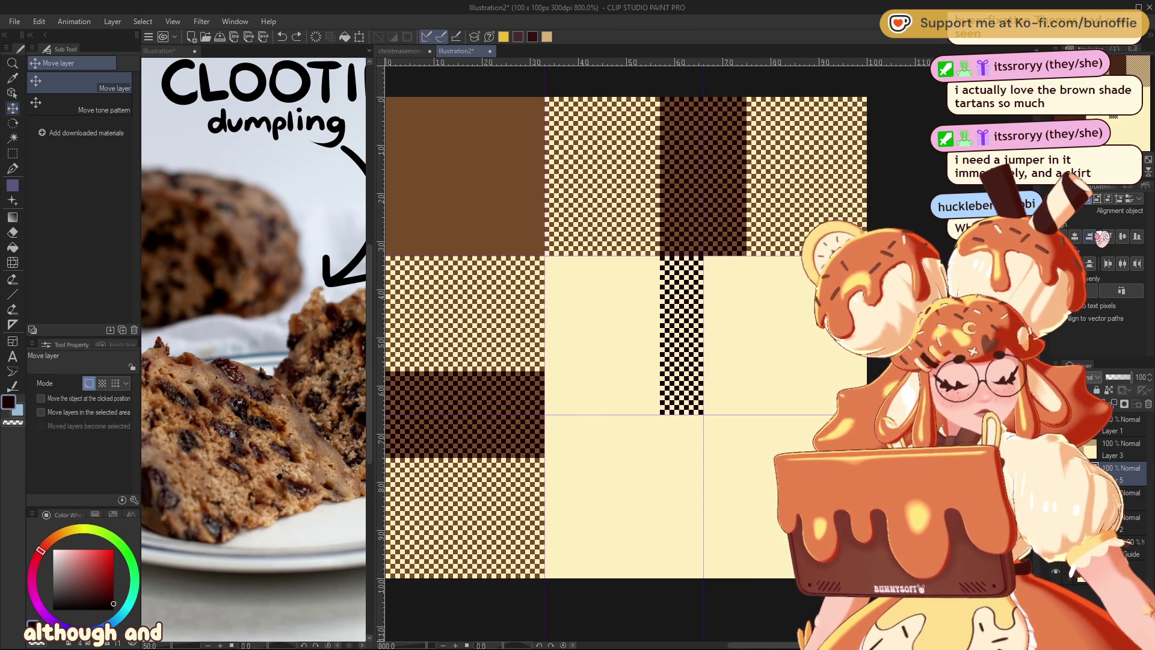
Delete the dark checkered strip back to cream, merge down, deselect and add a guide.
key(Delete)
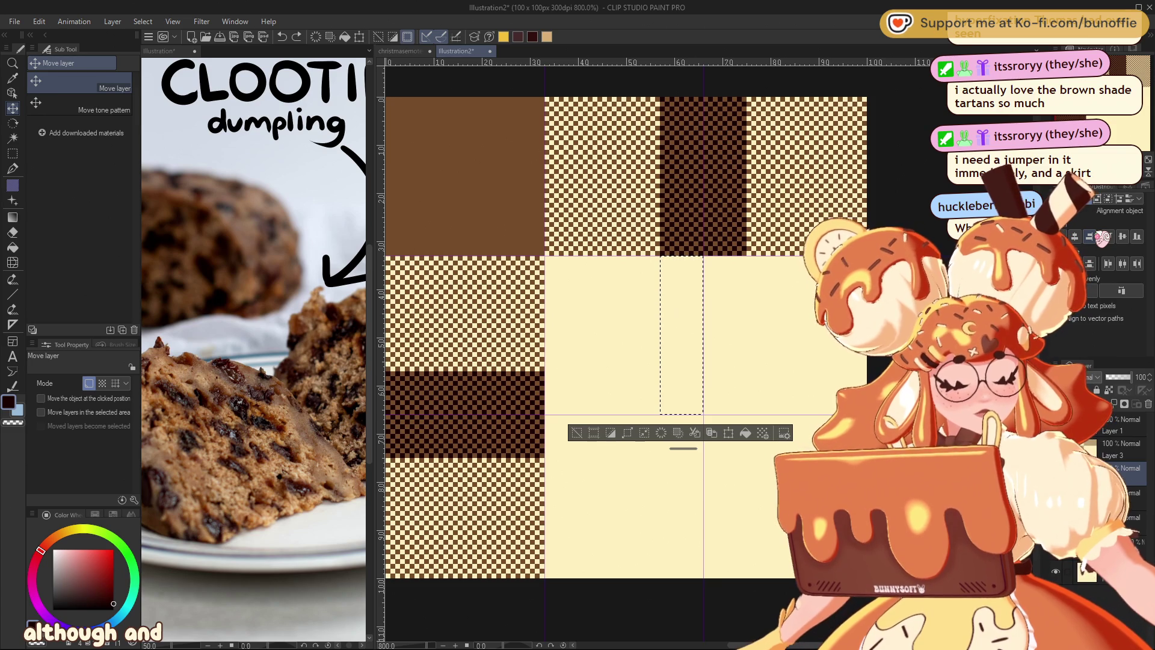
key(ctrl+e)
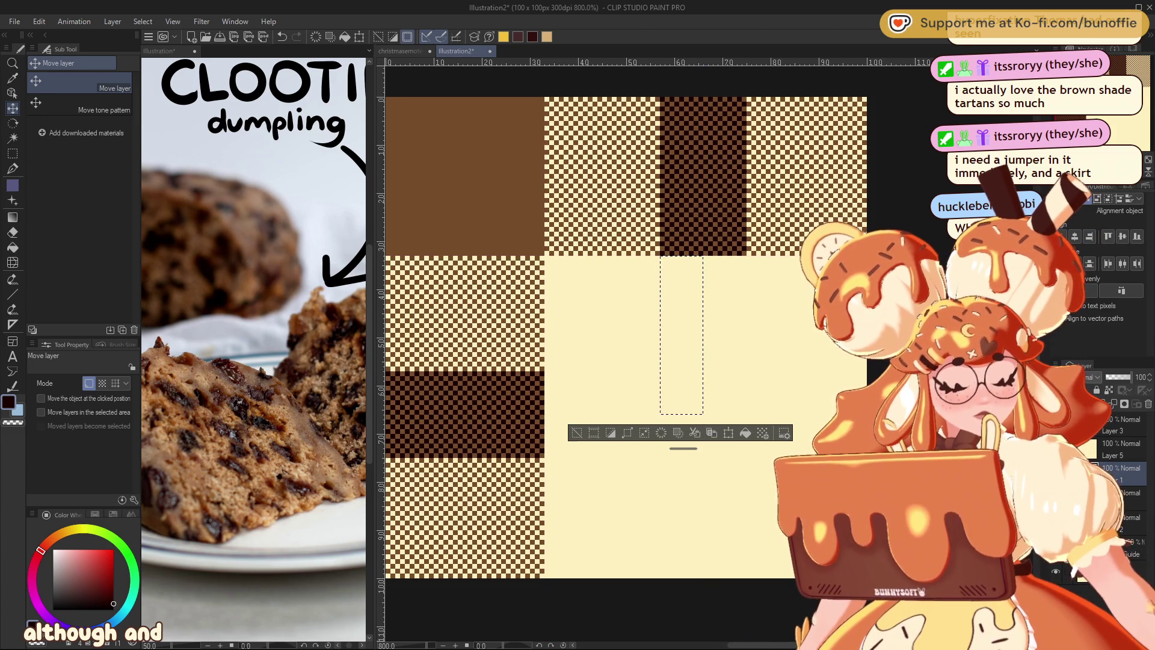
click(578, 432)
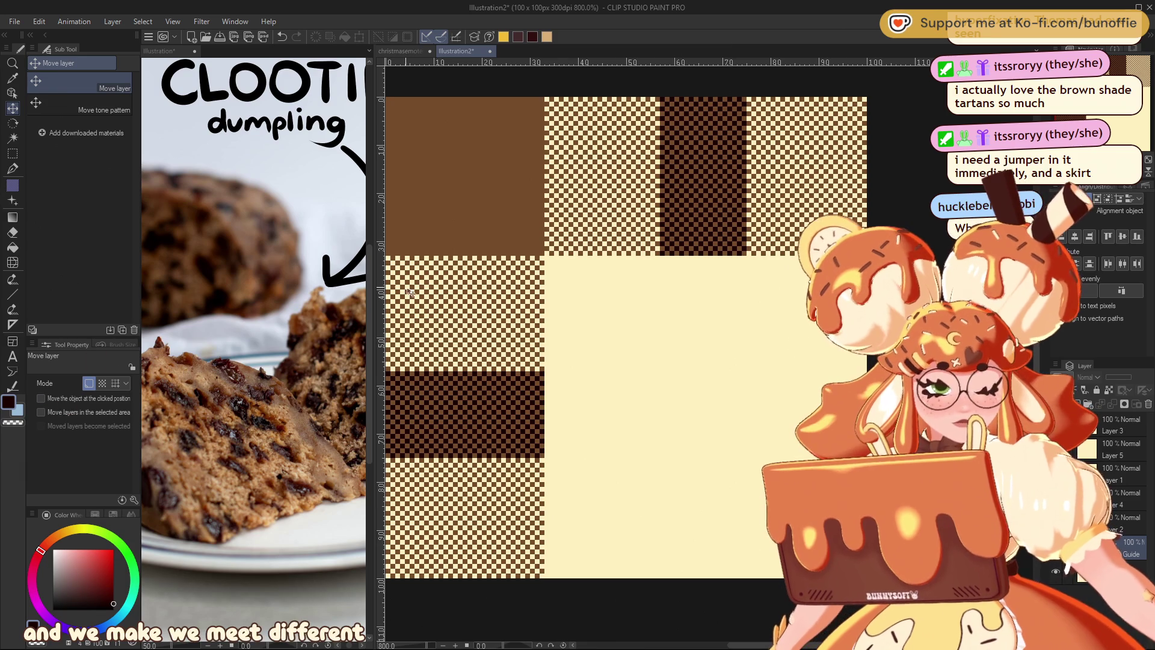
drag(386, 354, 662, 347)
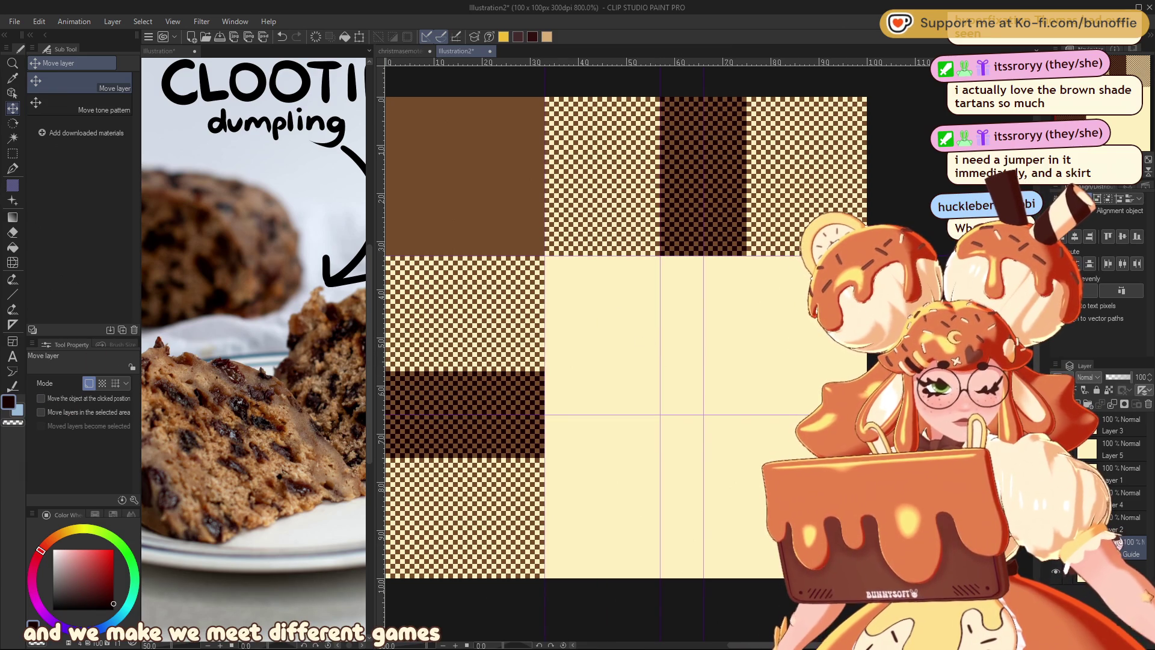
Replace the guides at the column's edges and paint dark checker tone down the selected column.
click(1148, 405)
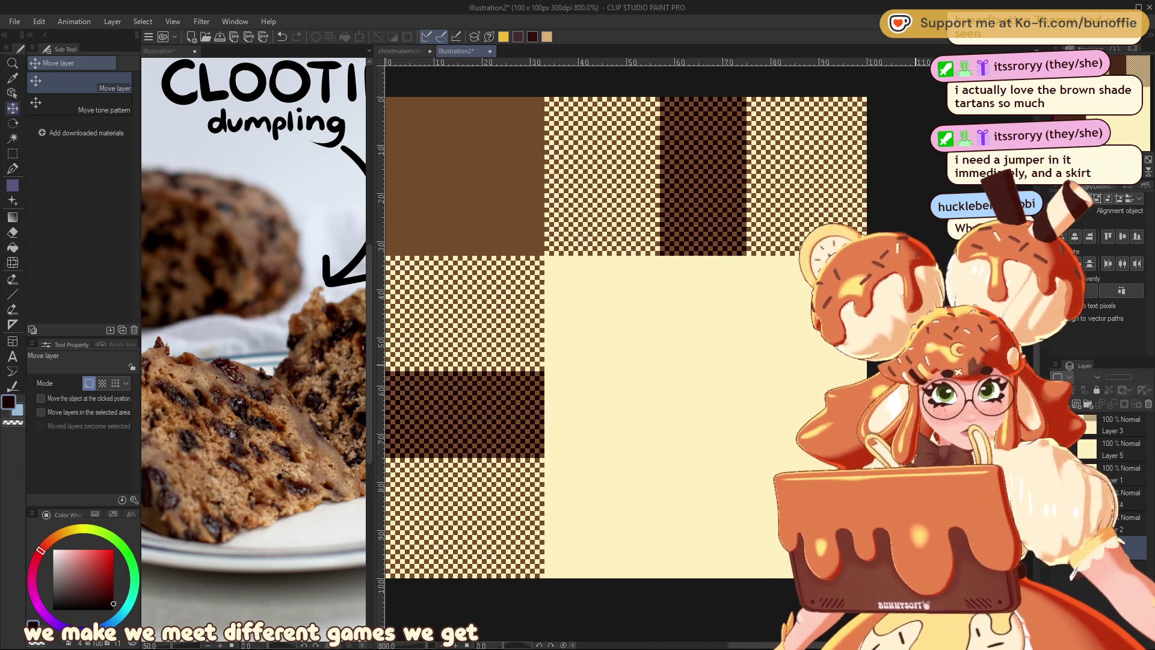
drag(384, 323, 660, 374)
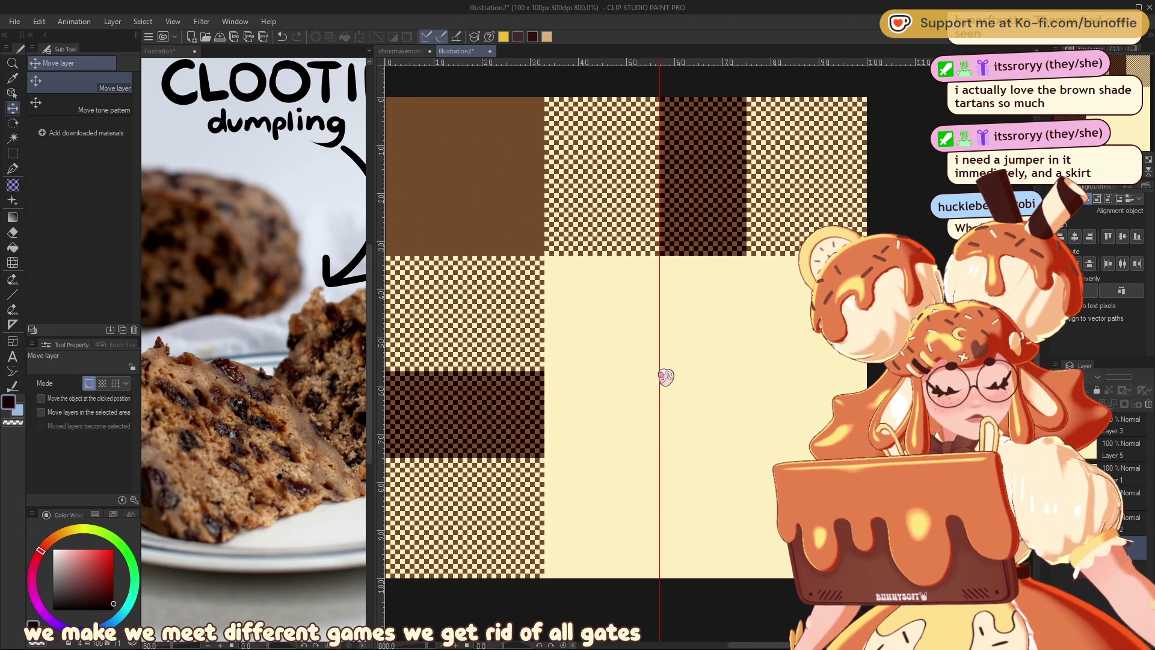
drag(388, 370, 746, 357)
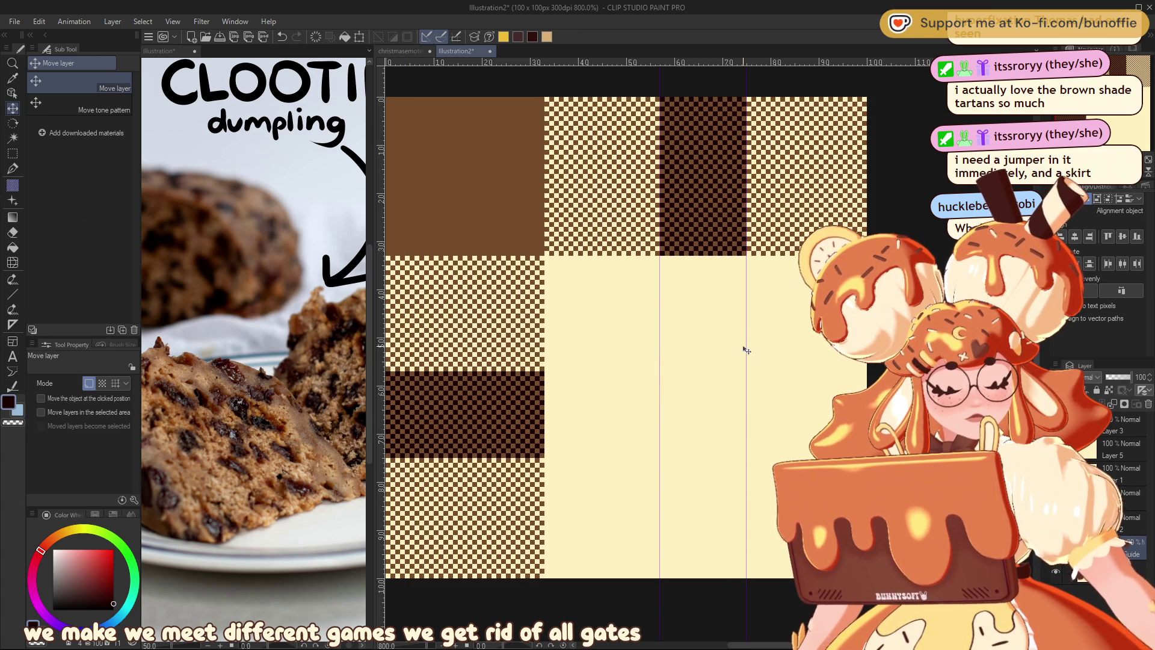
key(m)
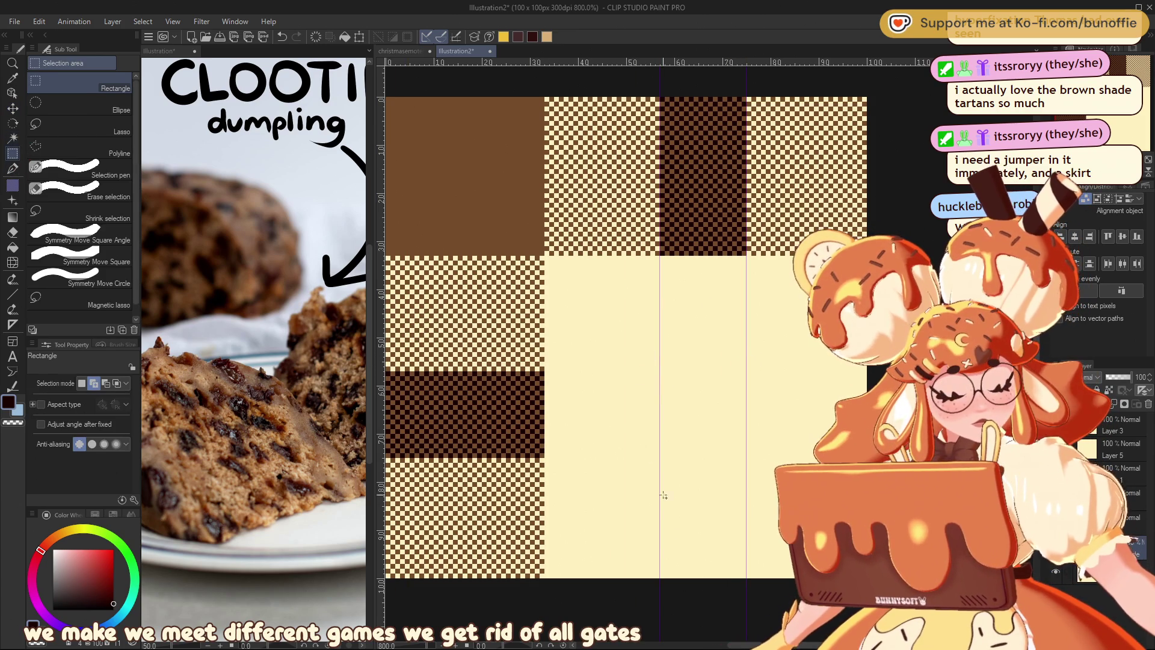
drag(660, 577, 747, 256)
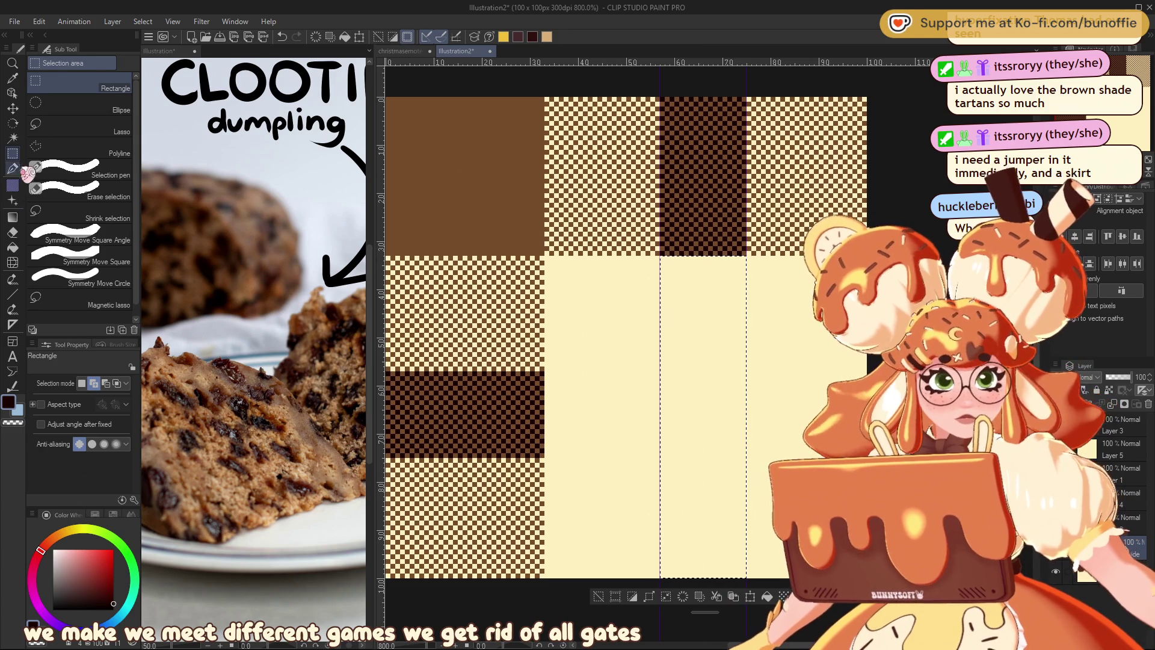
click(12, 185)
drag(735, 295, 692, 575)
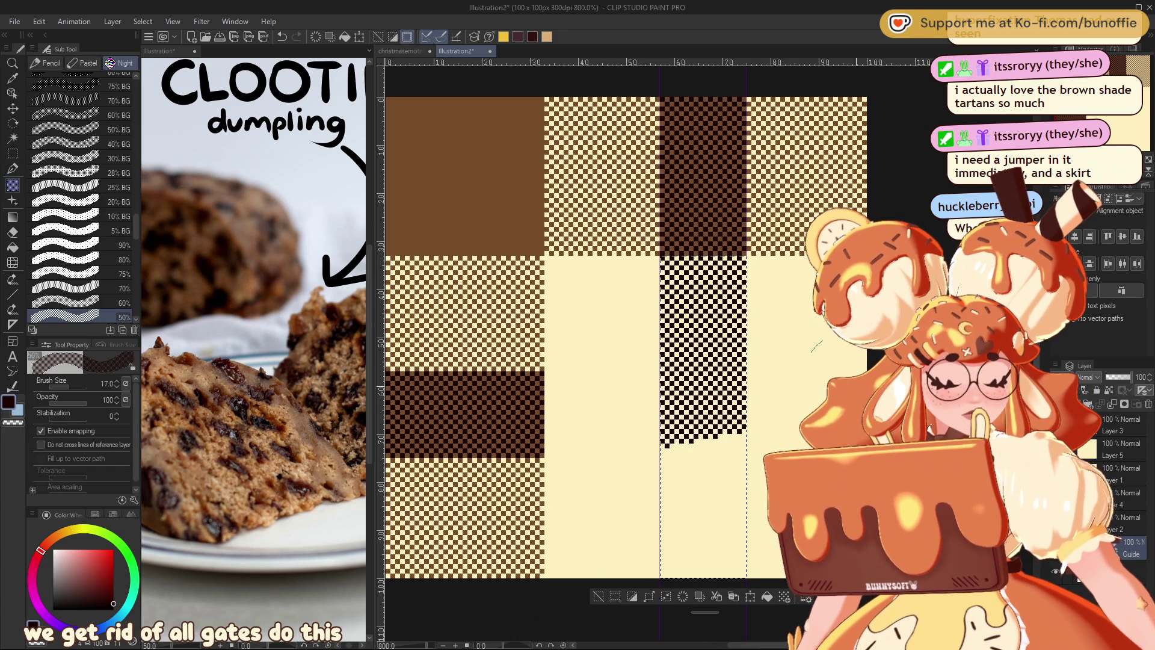
click(599, 597)
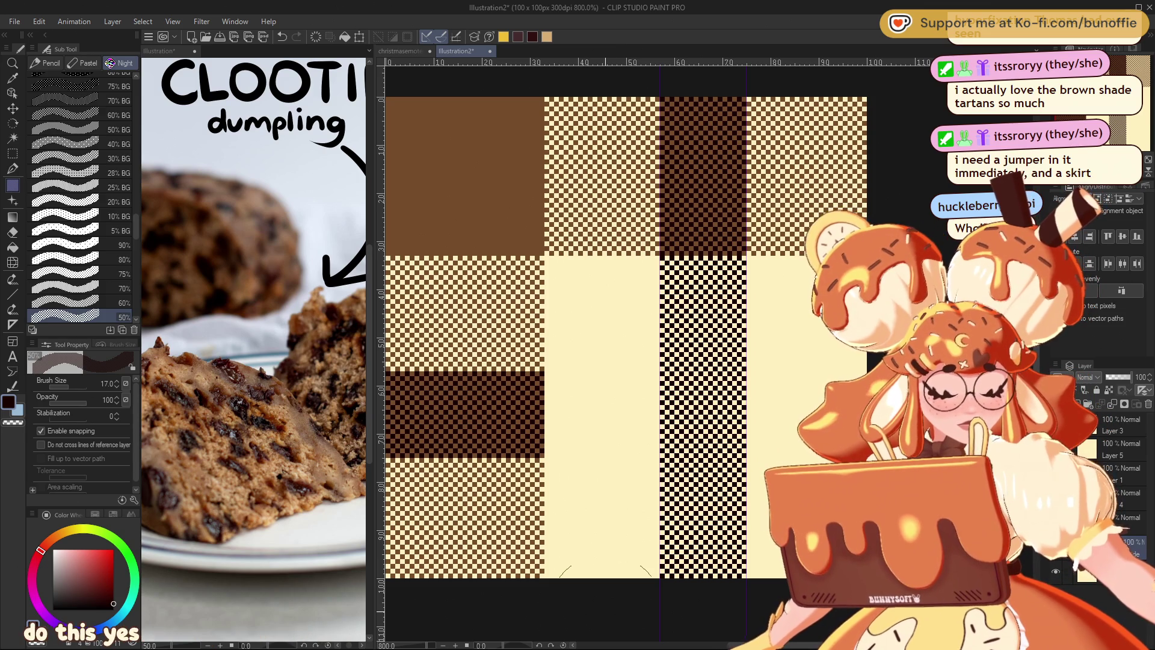
key(ctrl+a)
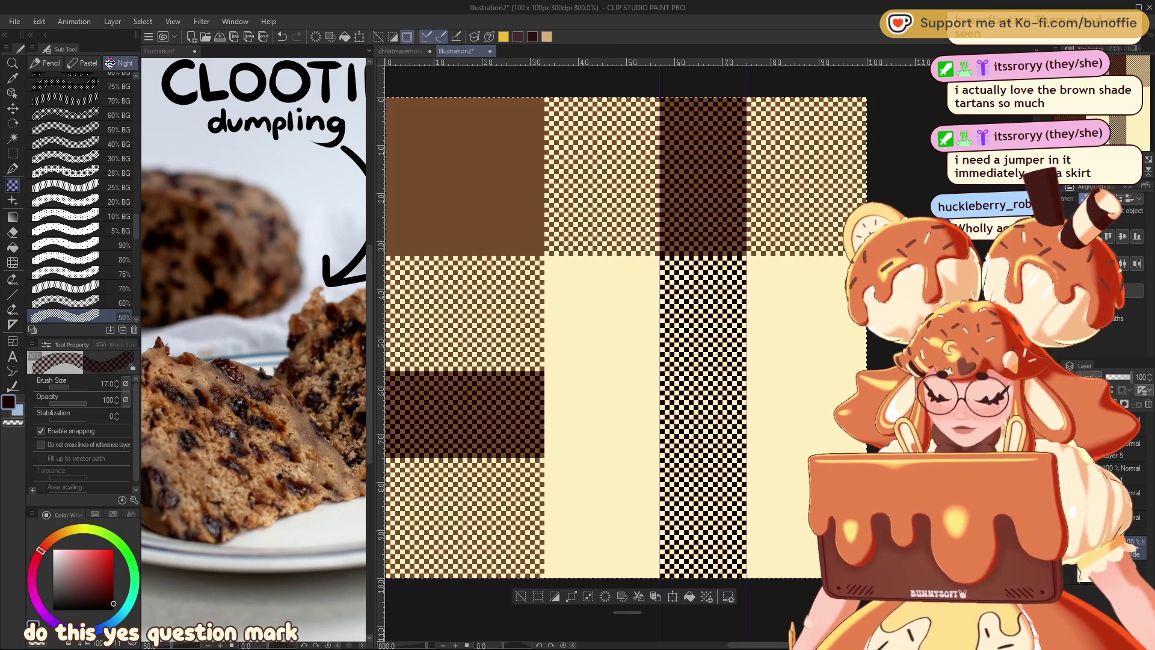
Rotate the copied stripe 90° into a horizontal band, slide it right, nudge it one pixel and commit.
key(ctrl+t)
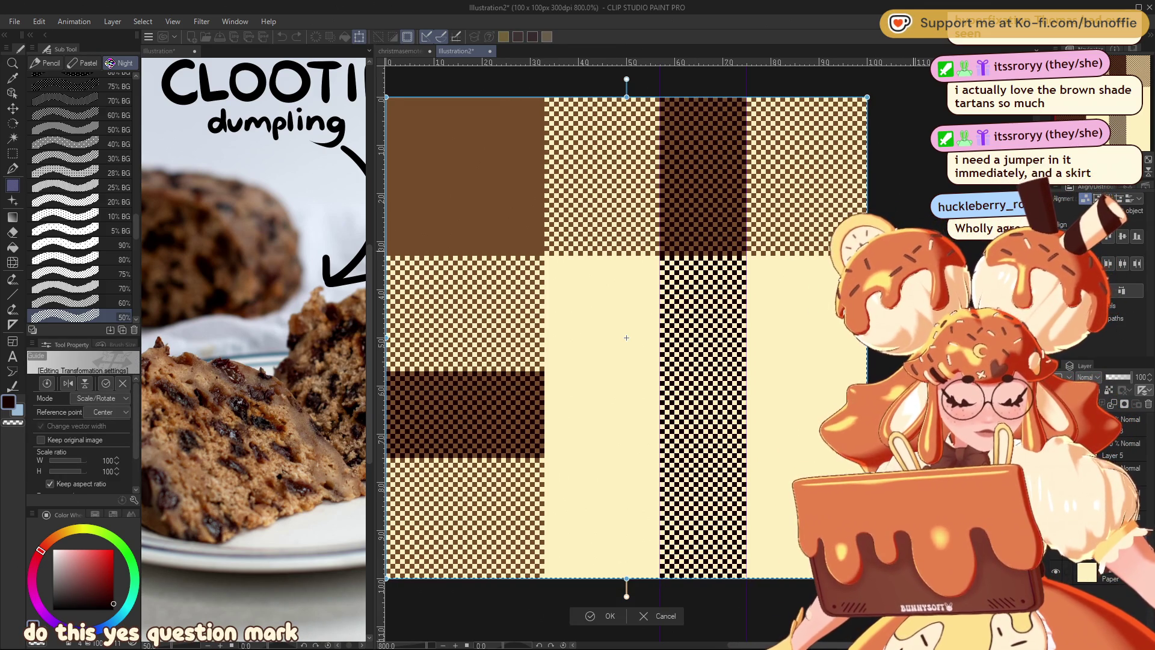
drag(843, 421, 753, 590)
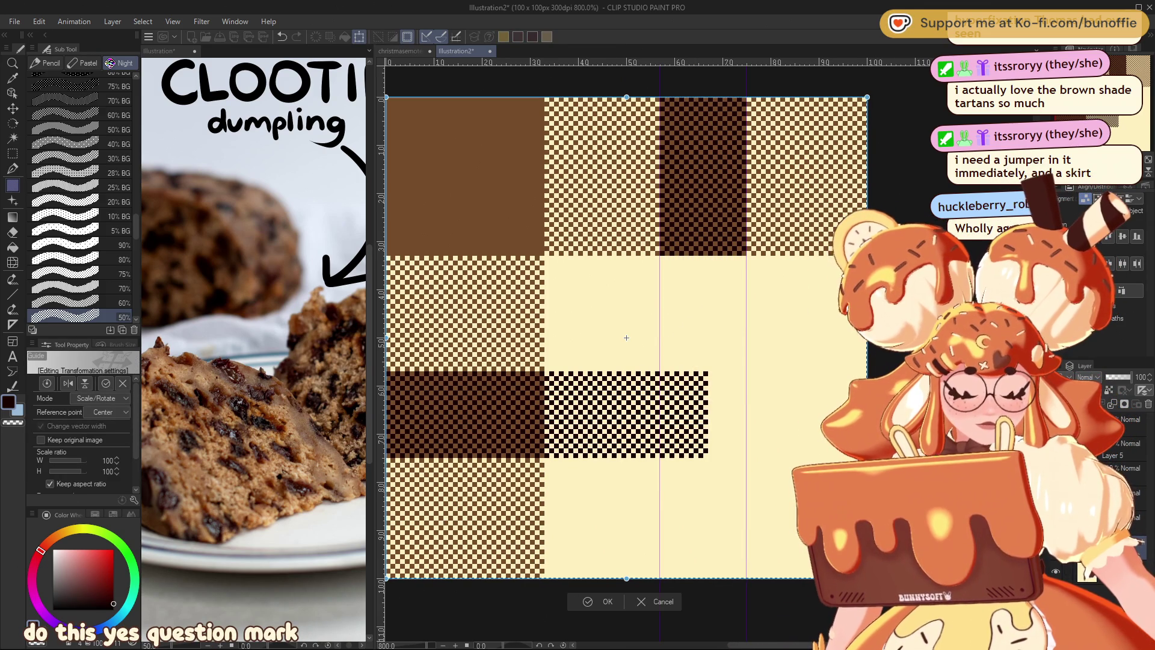
click(662, 603)
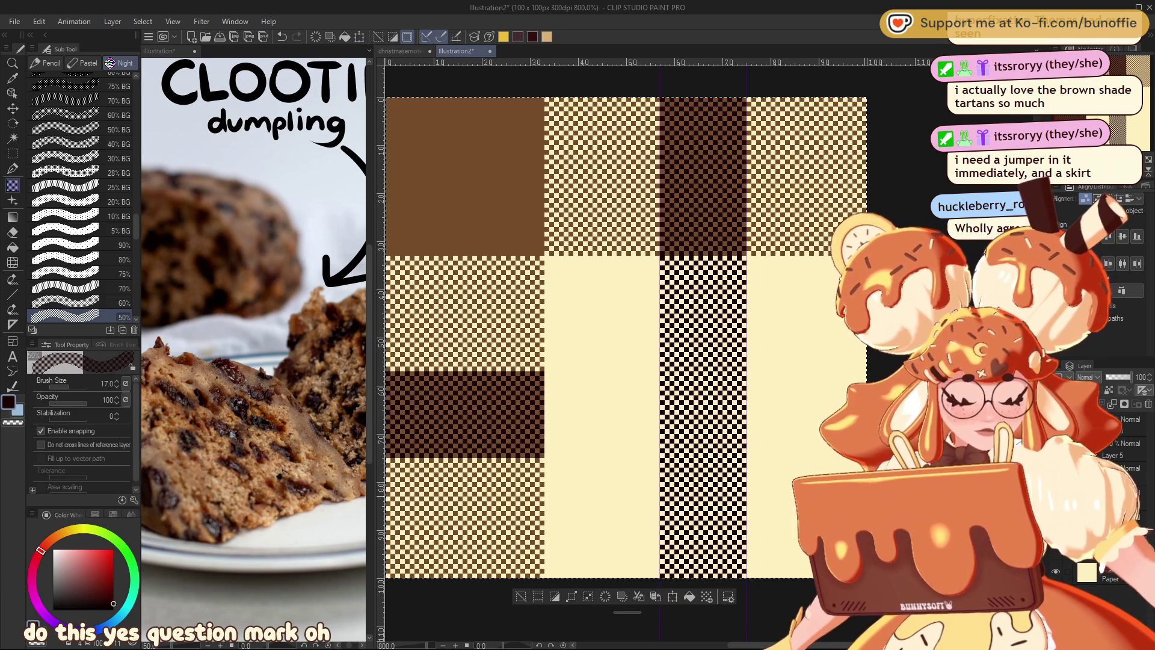
key(ctrl+t)
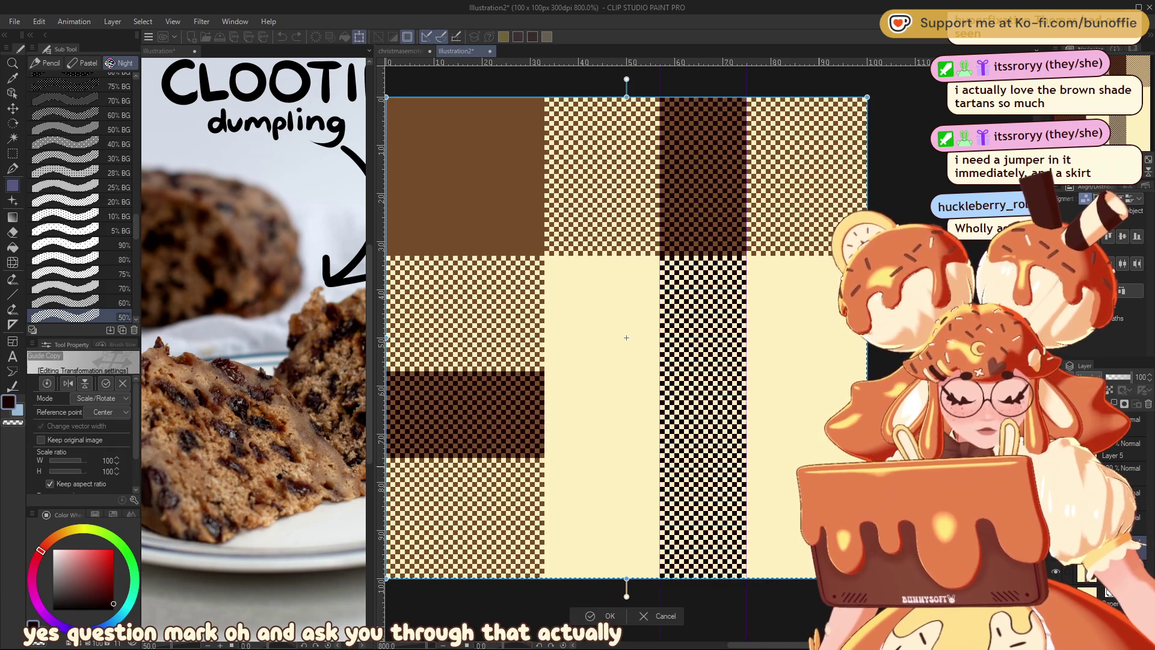
drag(843, 421, 843, 542)
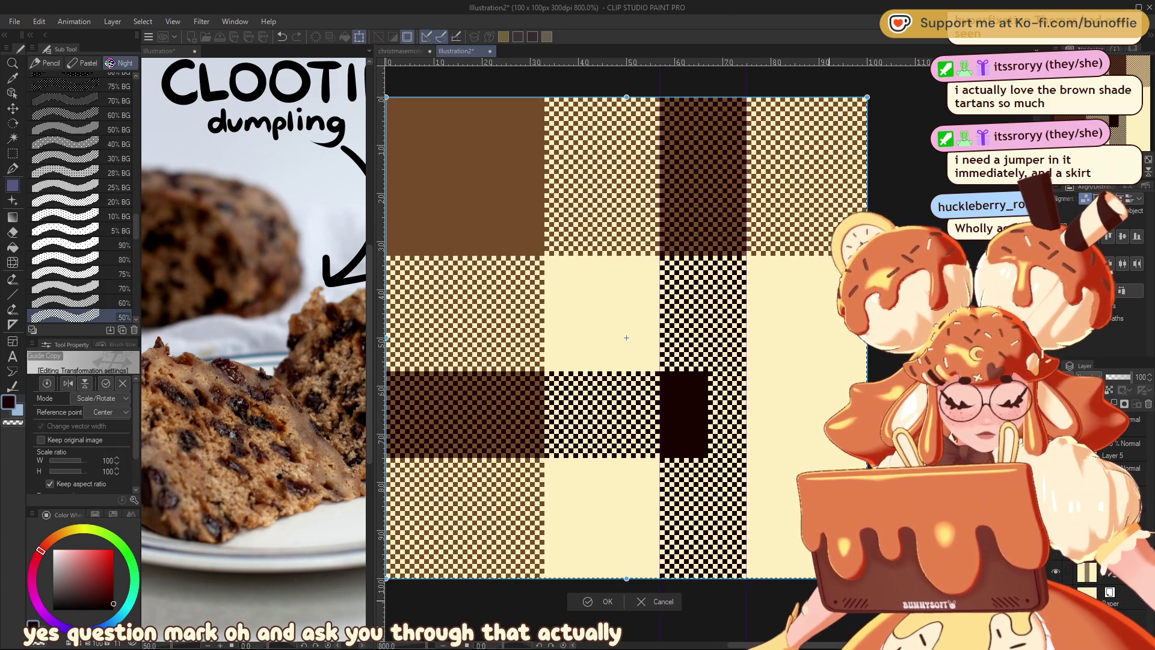
drag(626, 441, 735, 448)
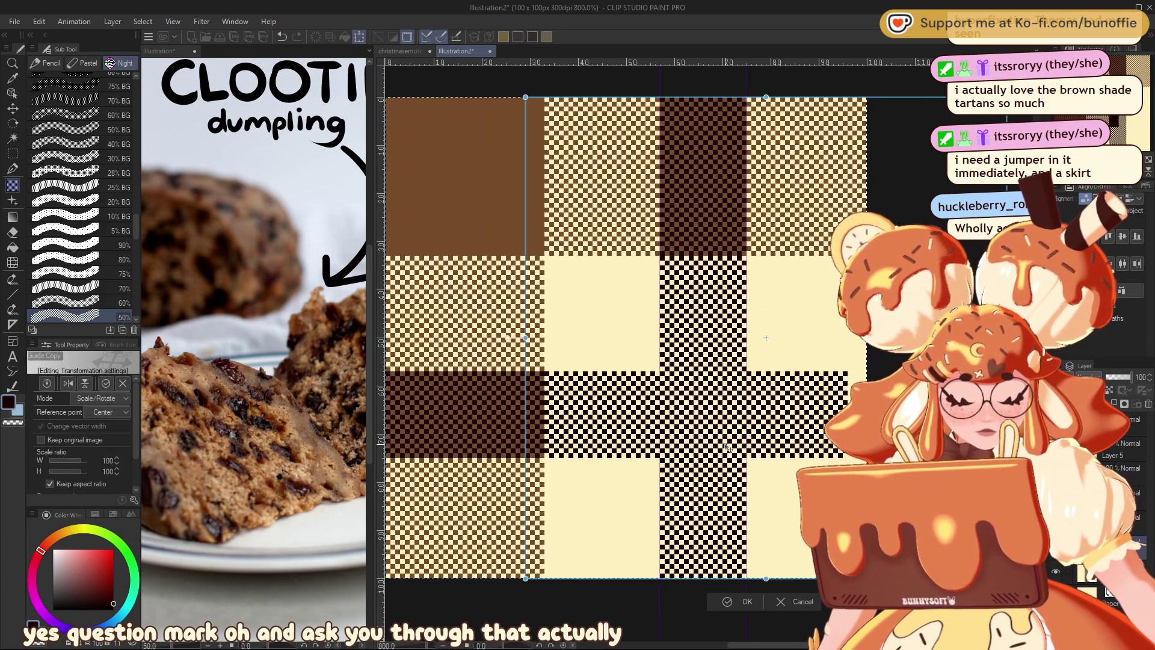
drag(735, 448, 749, 466)
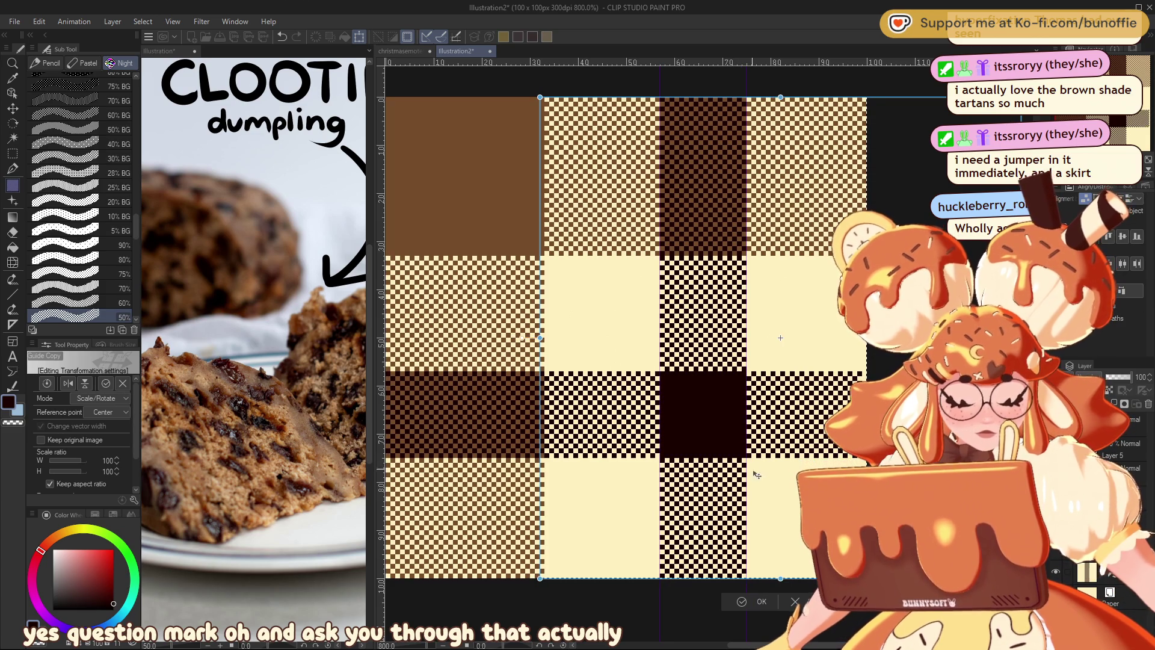
key(Right)
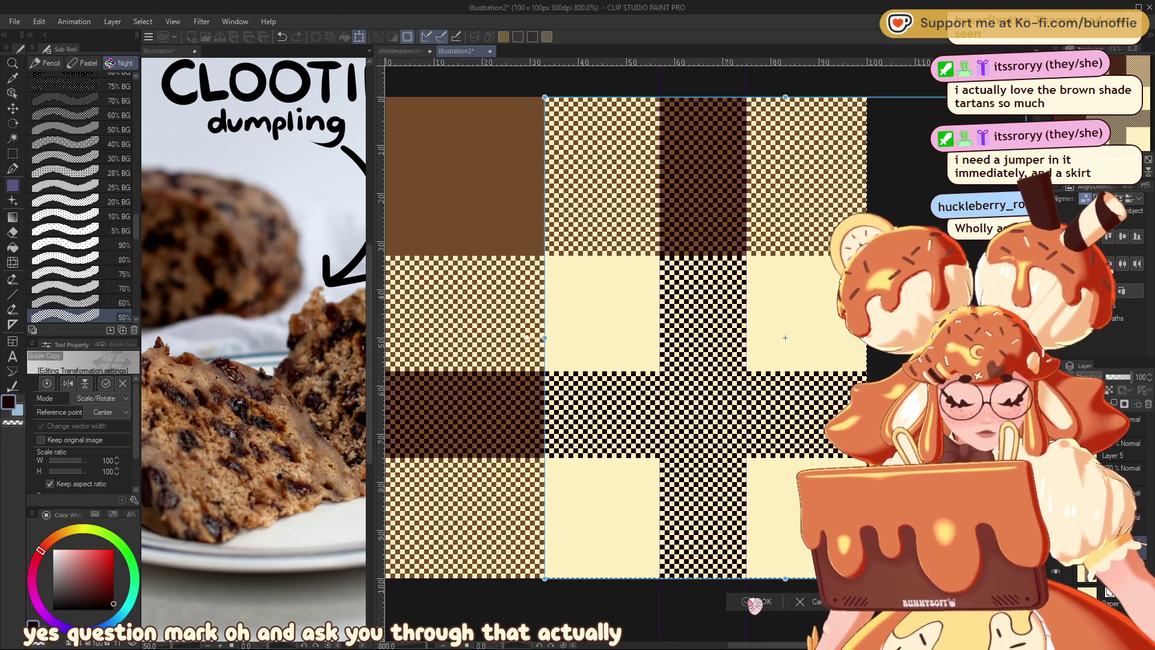
click(757, 602)
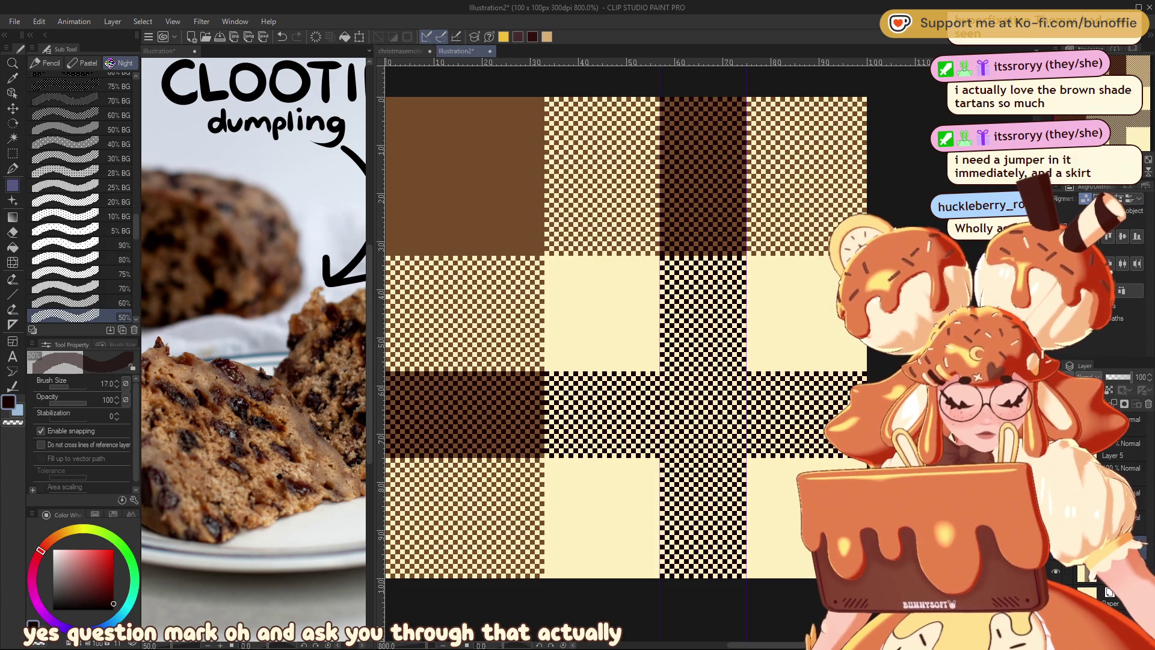
Check the plaid document, then sample a dark red-brown from the dumpling reference photo.
click(424, 52)
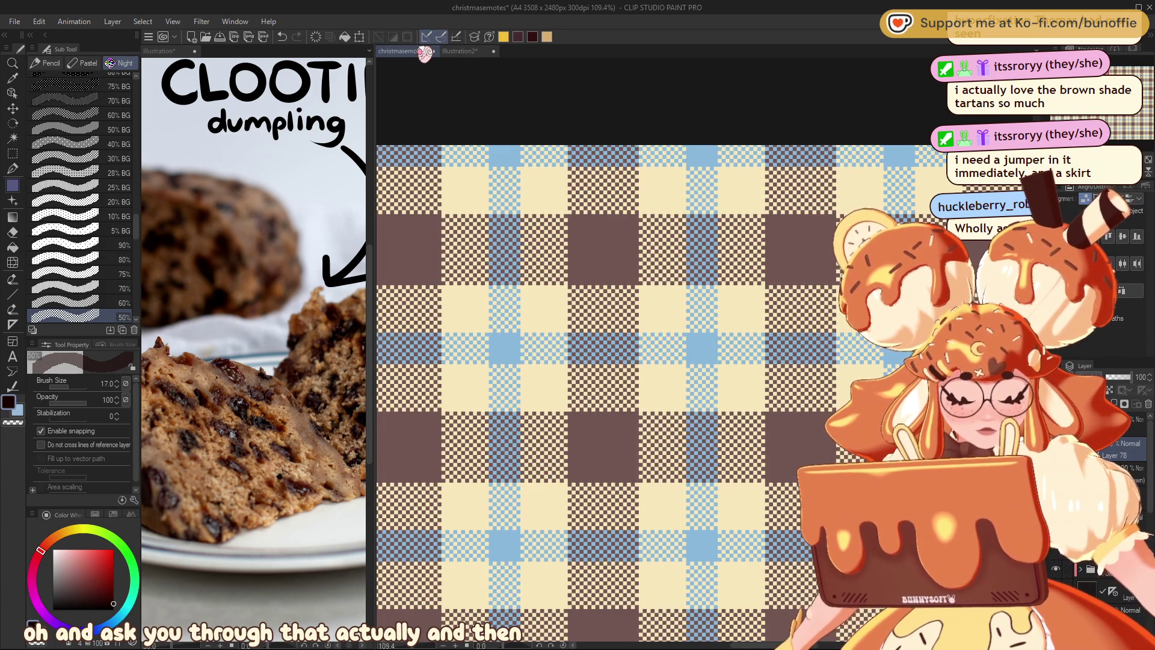
click(457, 52)
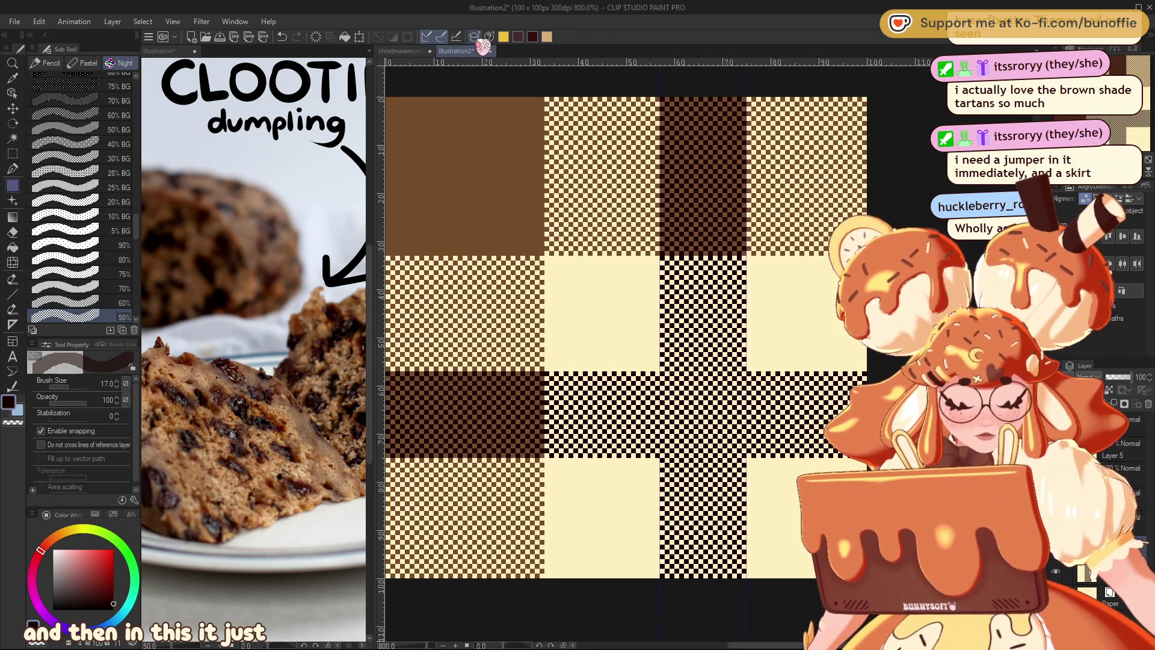
click(12, 154)
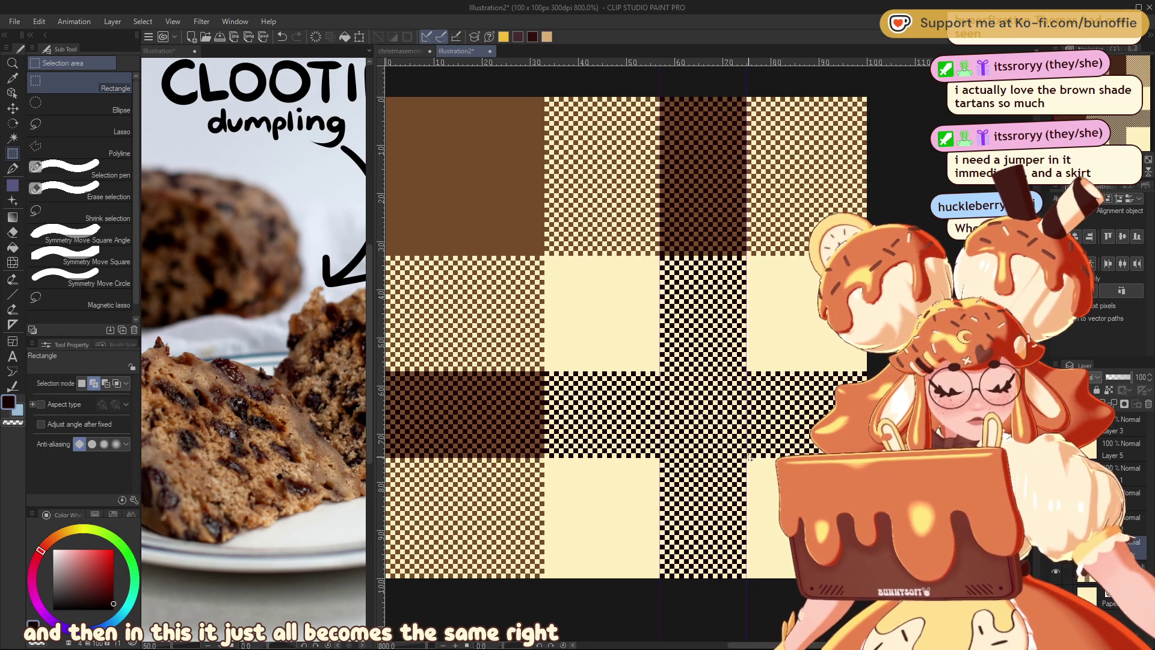
drag(750, 459, 749, 456)
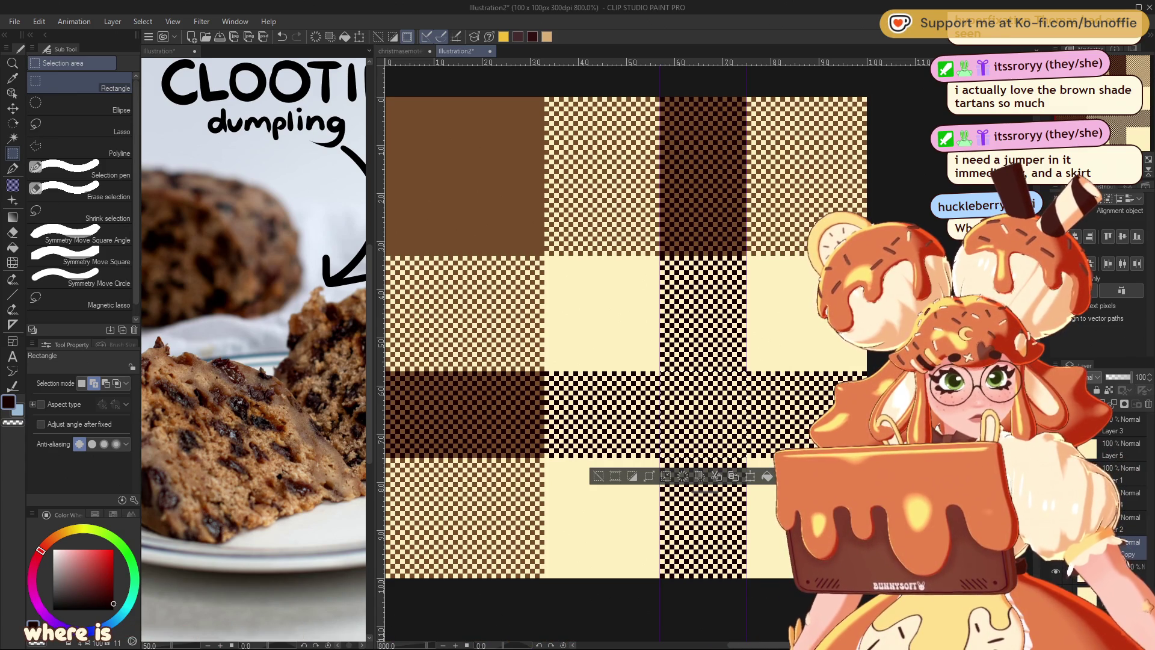
click(602, 476)
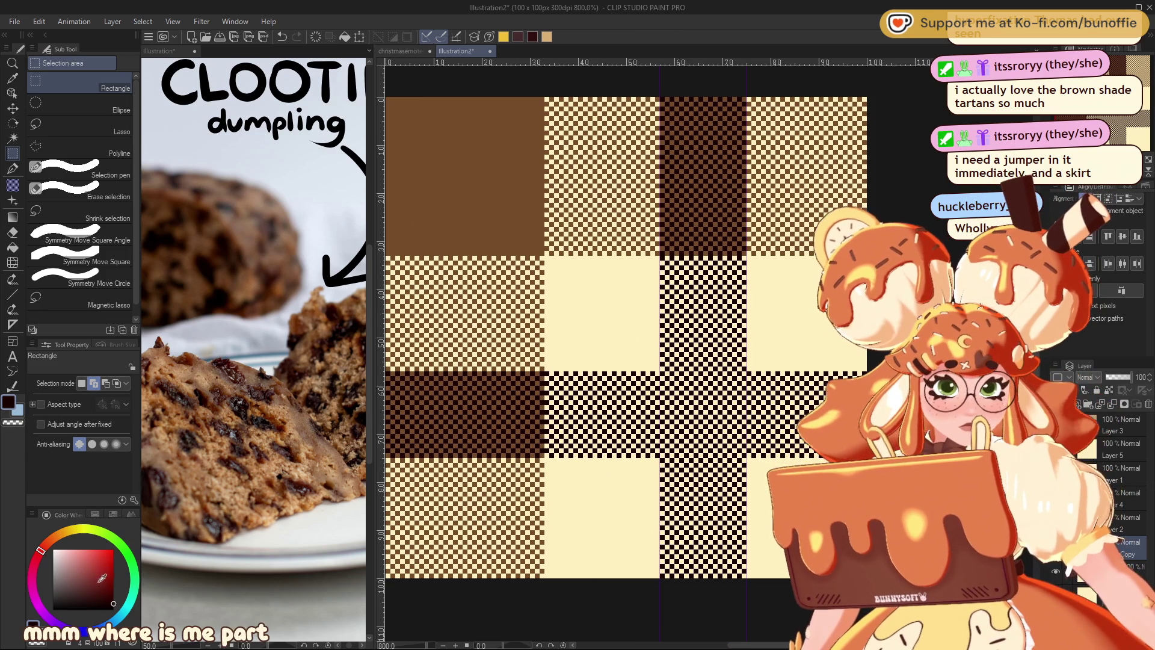
click(239, 364)
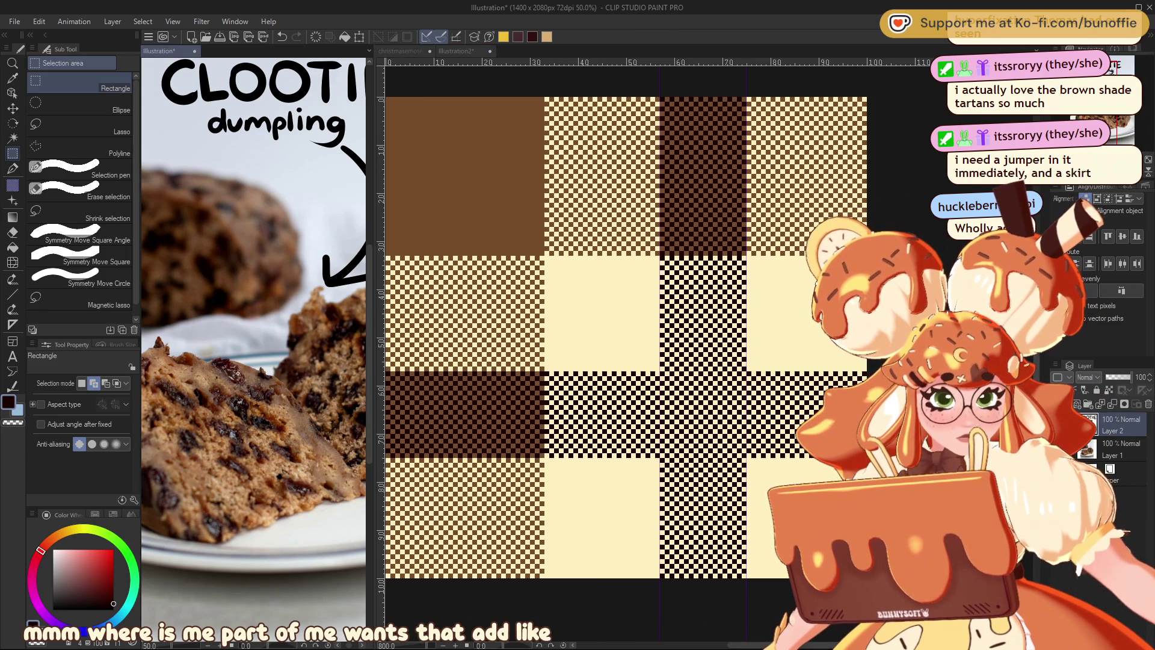
alt+click(239, 364)
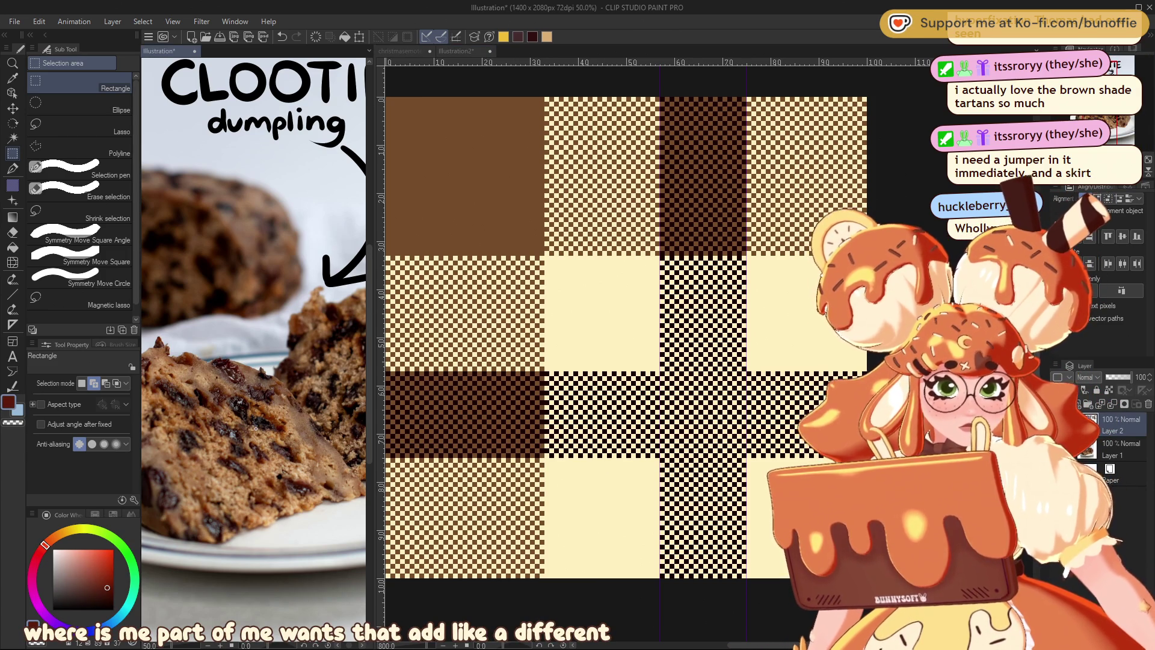
Fill the horizontal stripe dark red with the Fill tool, undoing the fill that spread too far.
click(602, 476)
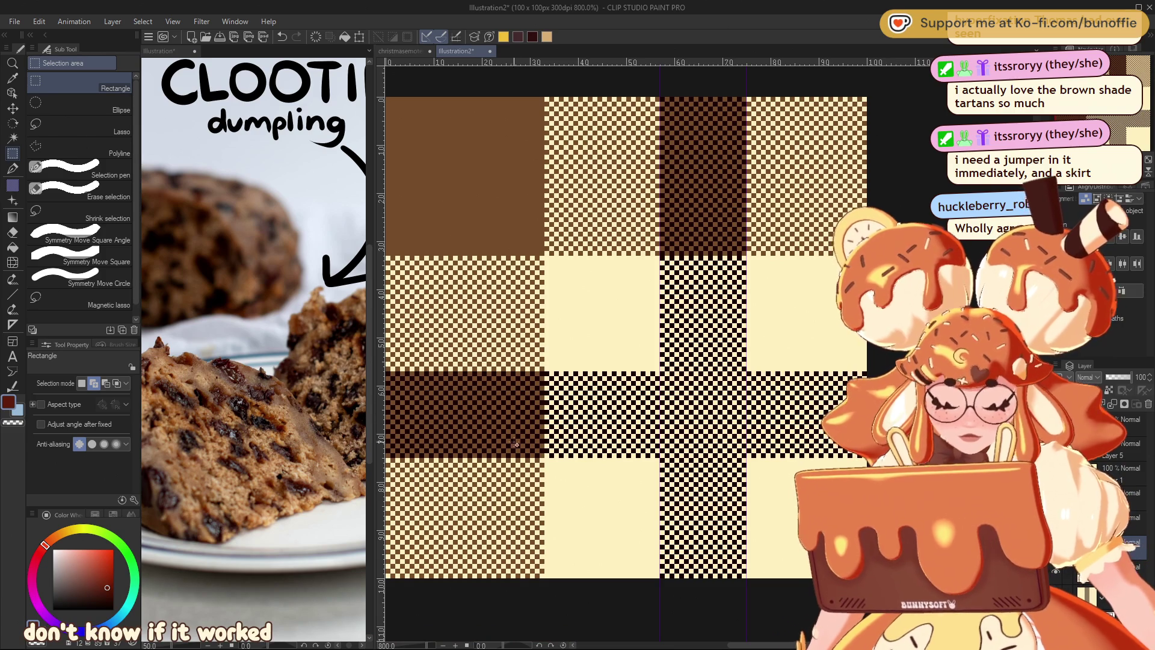
key(g)
click(554, 425)
key(ctrl+z)
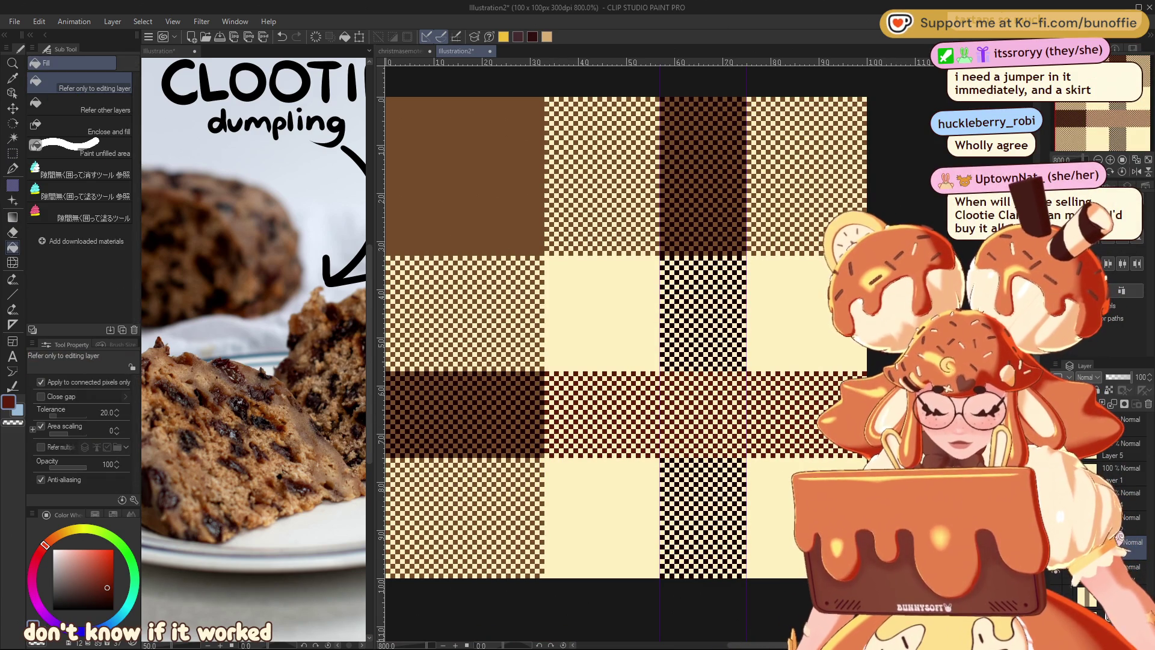
Switch back to the pen and pan and zoom around the tile to check it.
drag(1127, 114, 1105, 118)
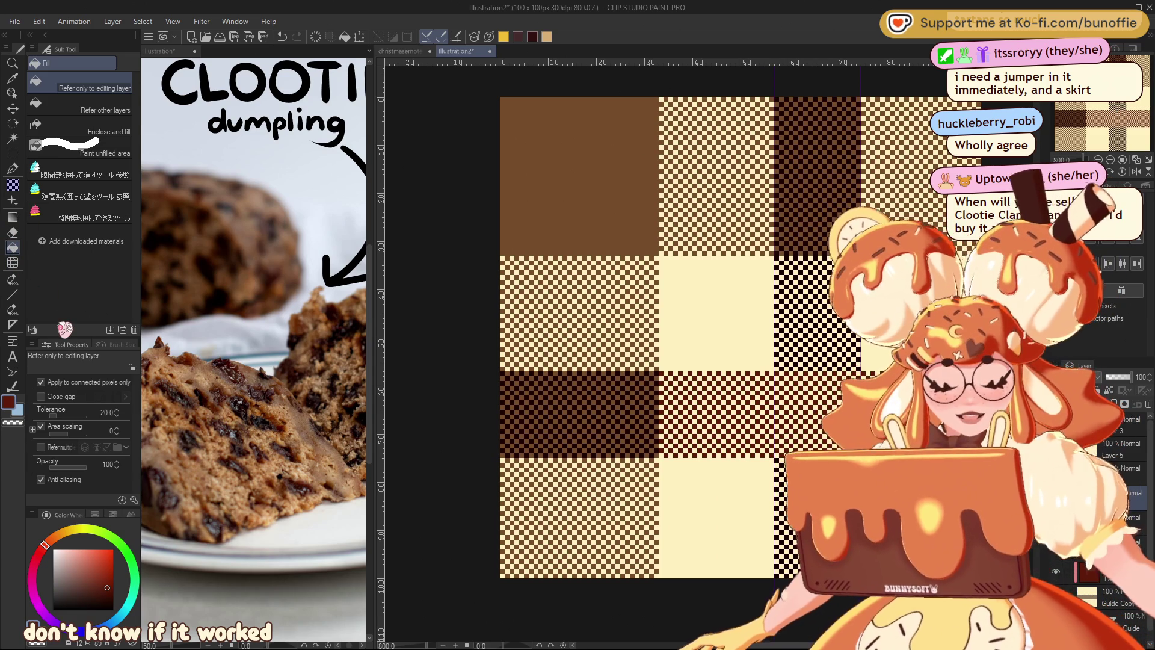
click(12, 169)
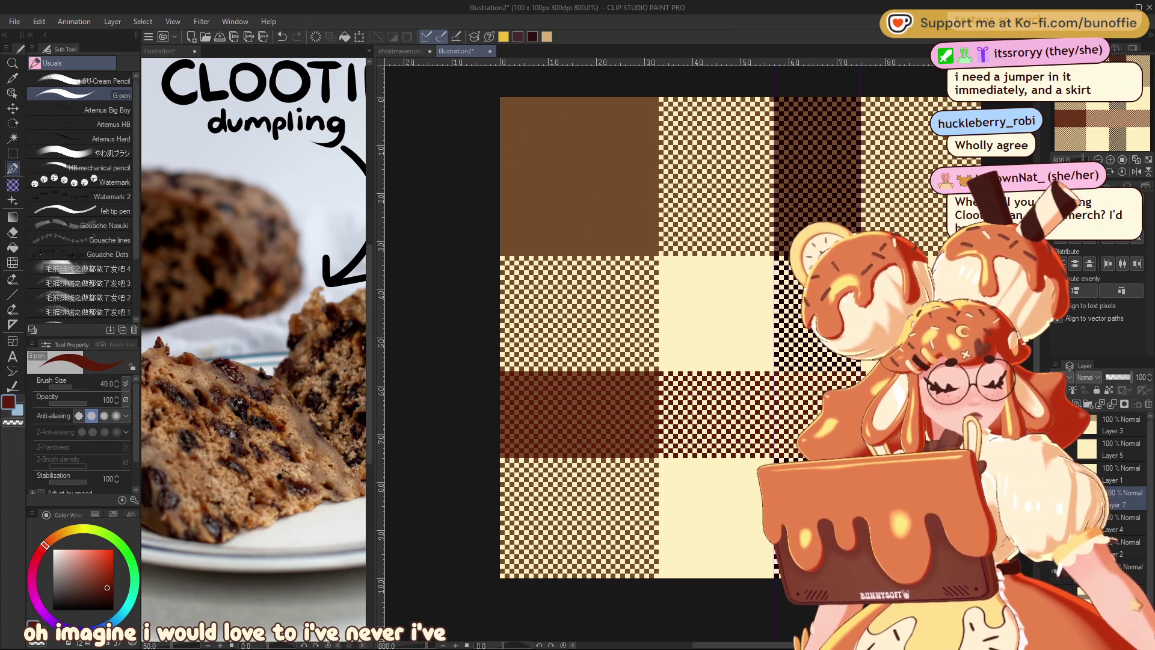
drag(419, 561, 295, 540)
drag(1123, 126, 1119, 134)
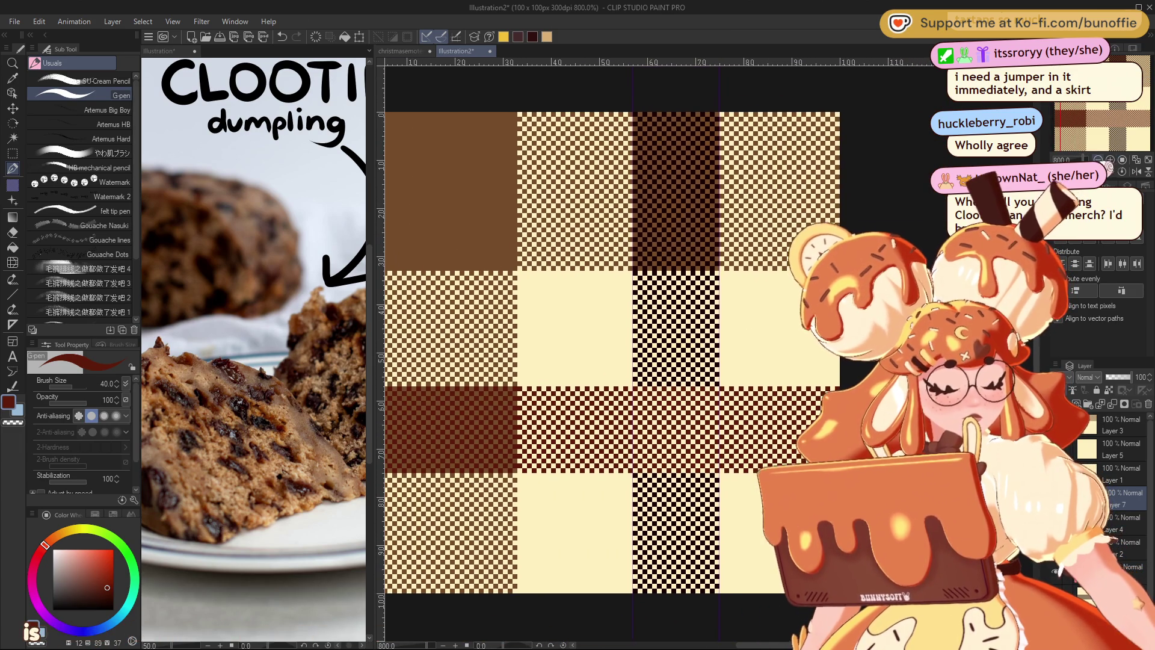
scroll(1110, 167, down, 5)
scroll(1110, 167, down, 2)
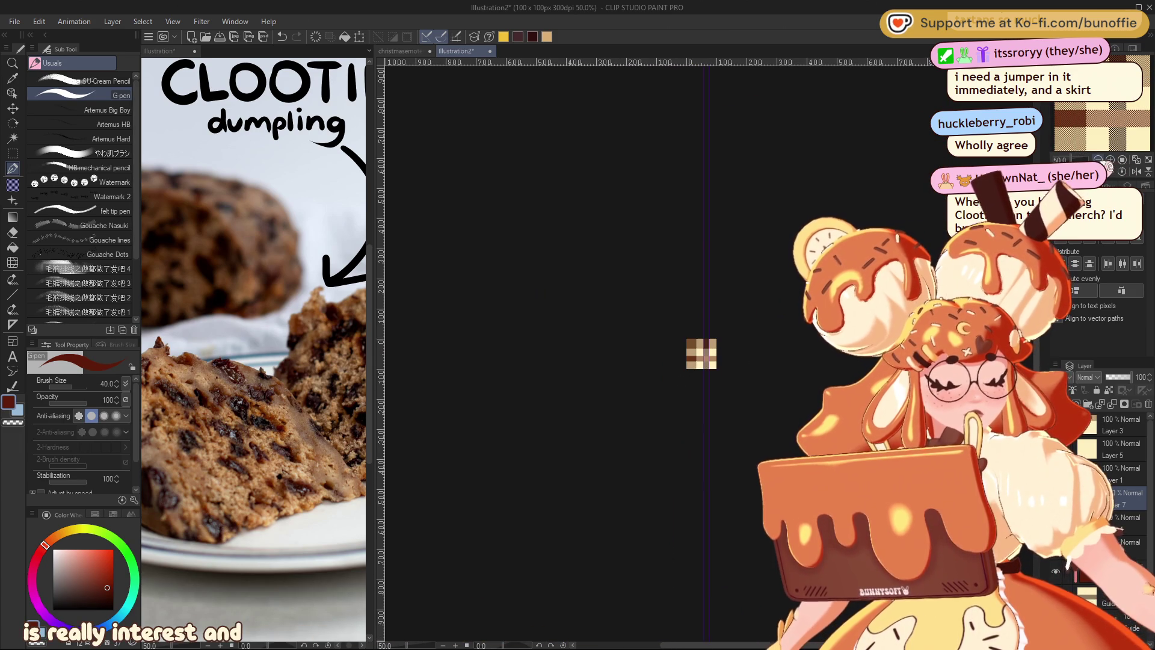
scroll(1118, 168, up, 2)
scroll(1118, 168, up, 2)
scroll(1118, 168, up, 3)
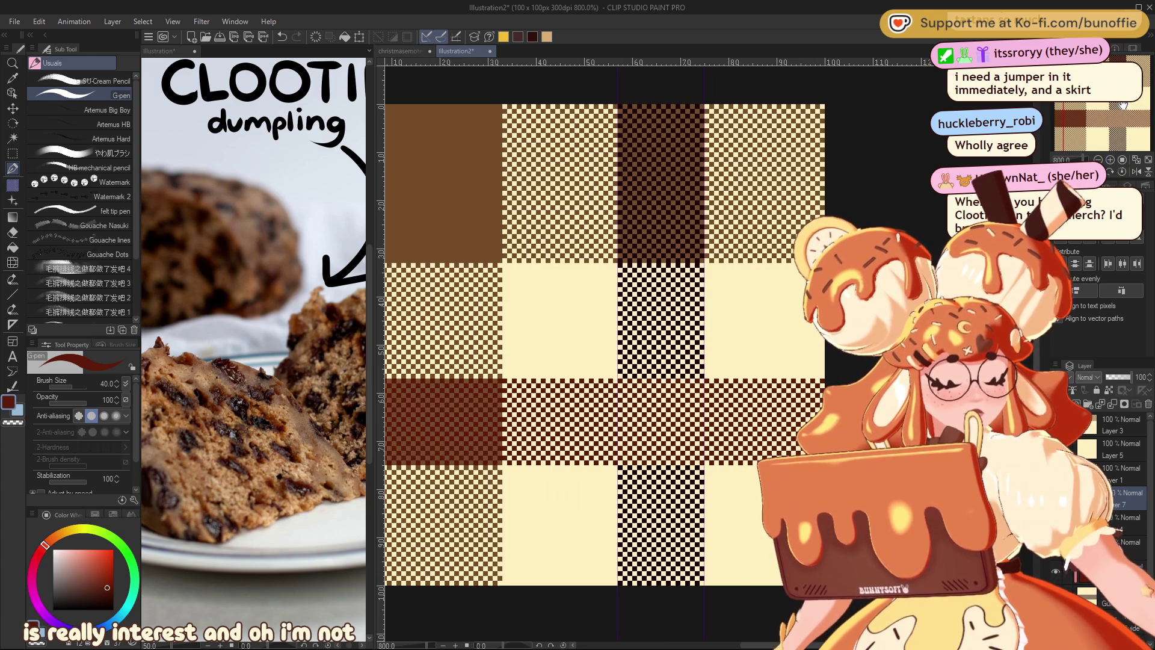
scroll(1119, 481, down, 1)
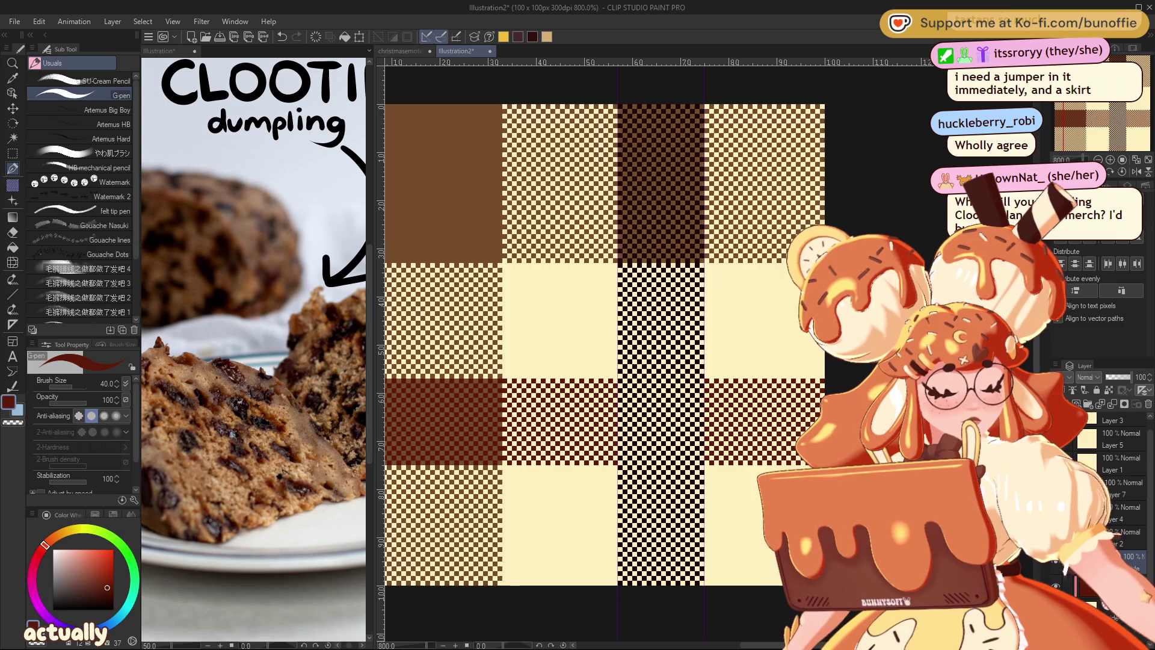
Try transforming the dark vertical stripe, cancelling once and undoing a vertical flip.
key(ctrl+t)
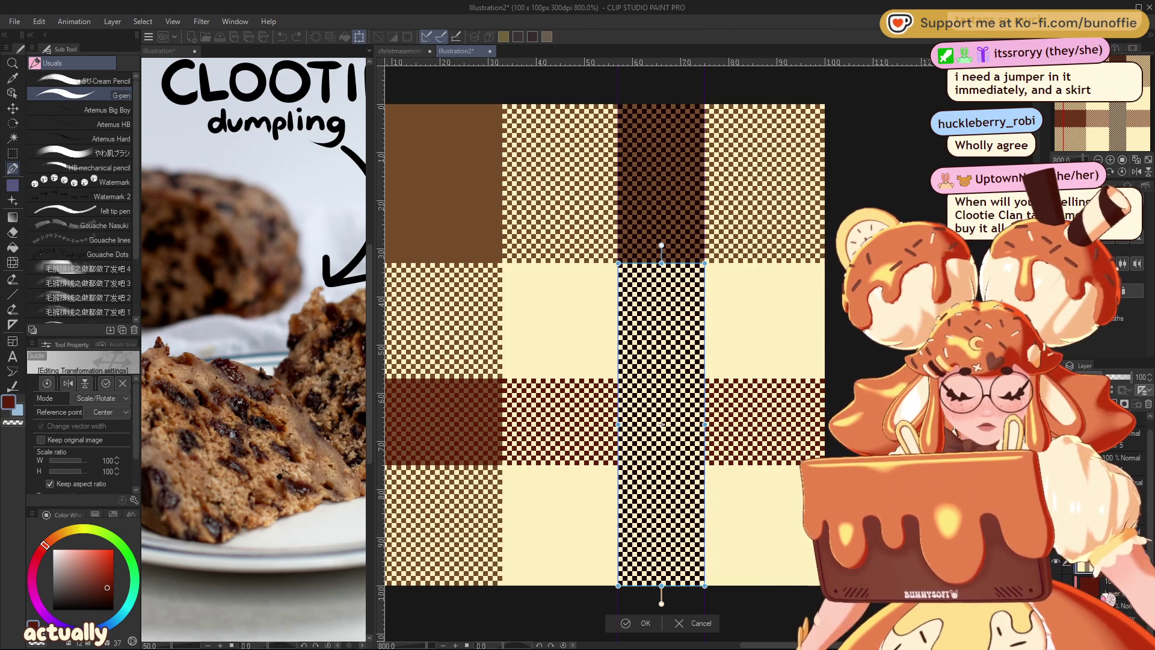
click(695, 626)
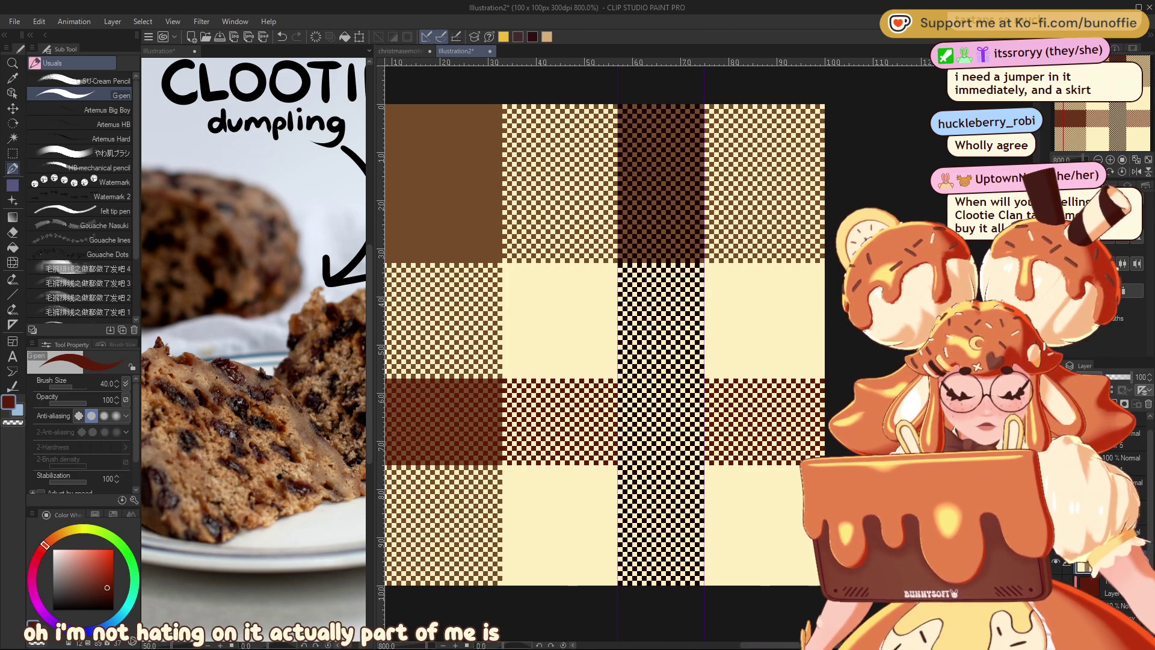
key(ctrl+t)
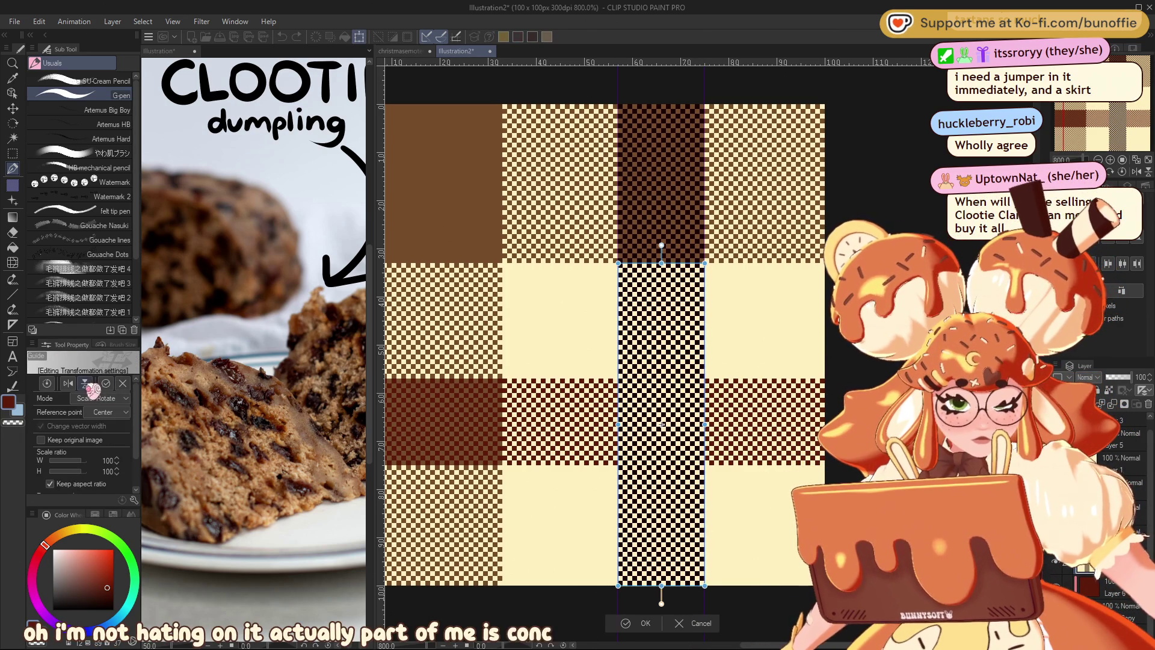
click(85, 384)
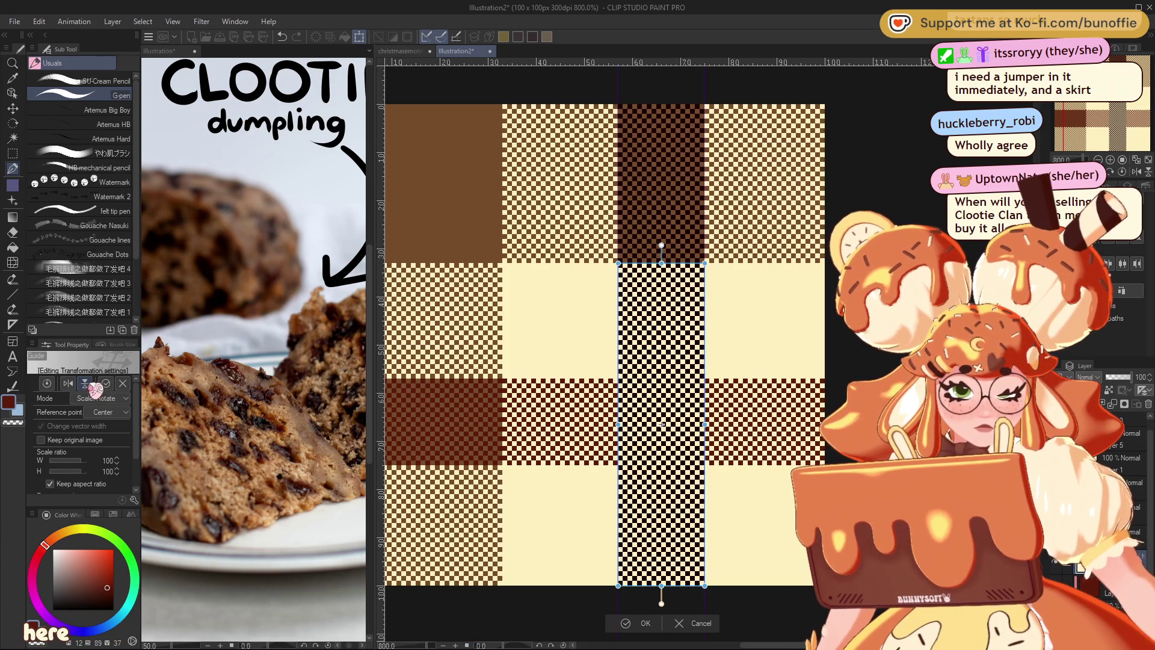
click(633, 626)
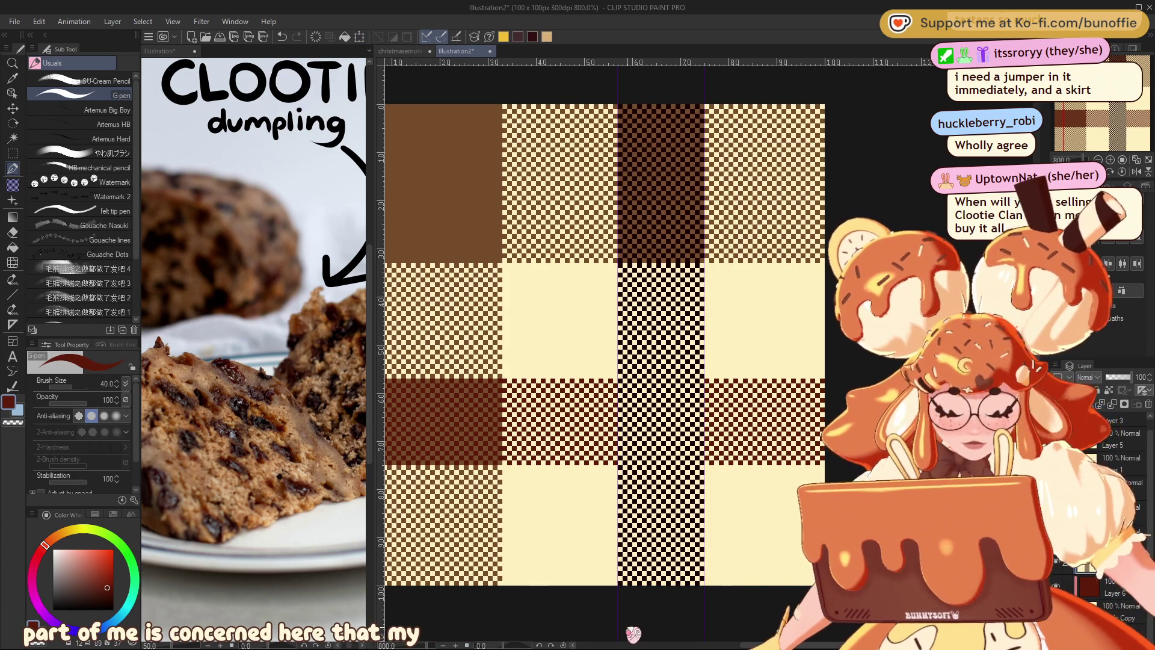
Flip the dark stripe vertically and horizontally, apply it, and re-zoom to the tile's top-left.
key(ctrl+t)
click(87, 384)
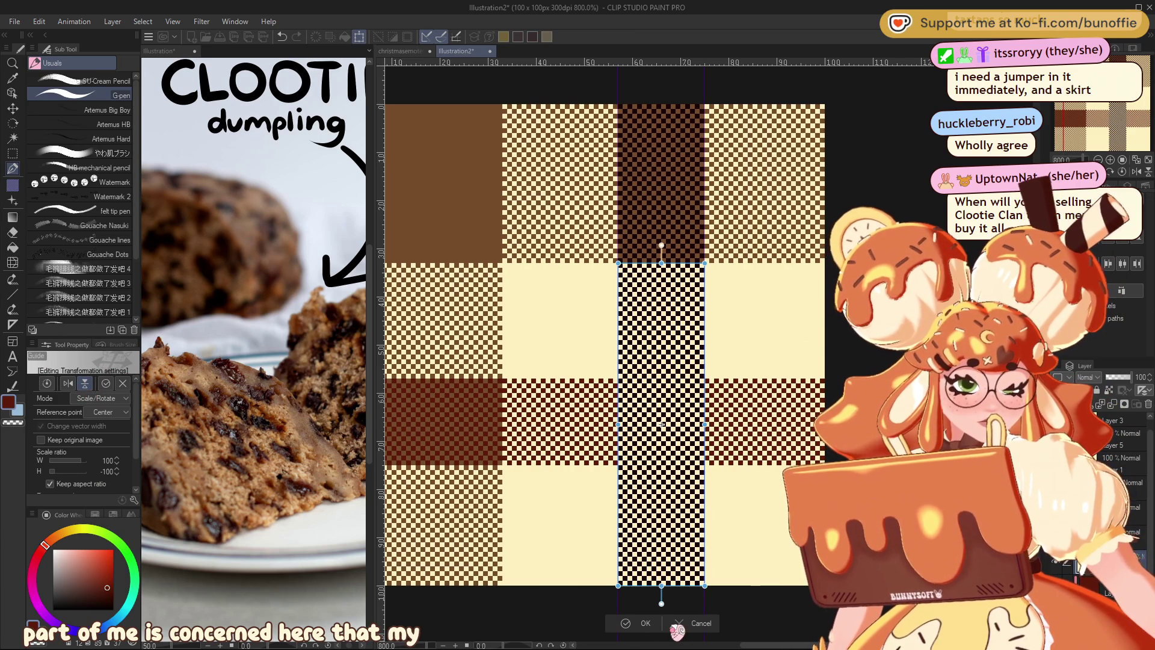
click(85, 384)
click(68, 383)
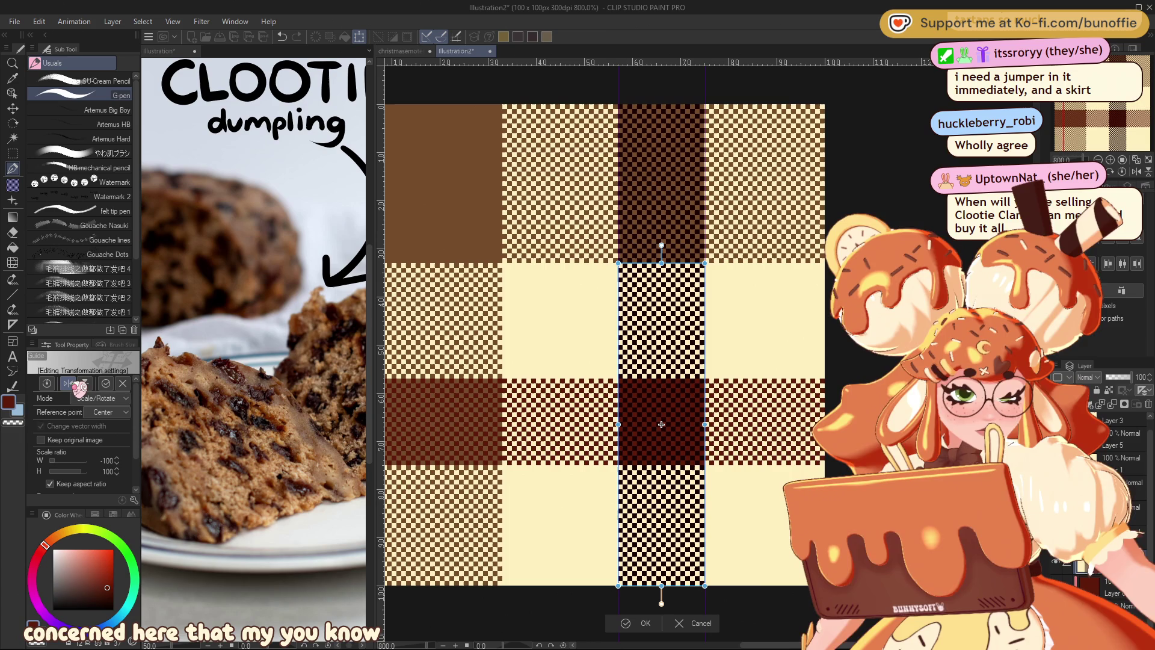
click(642, 623)
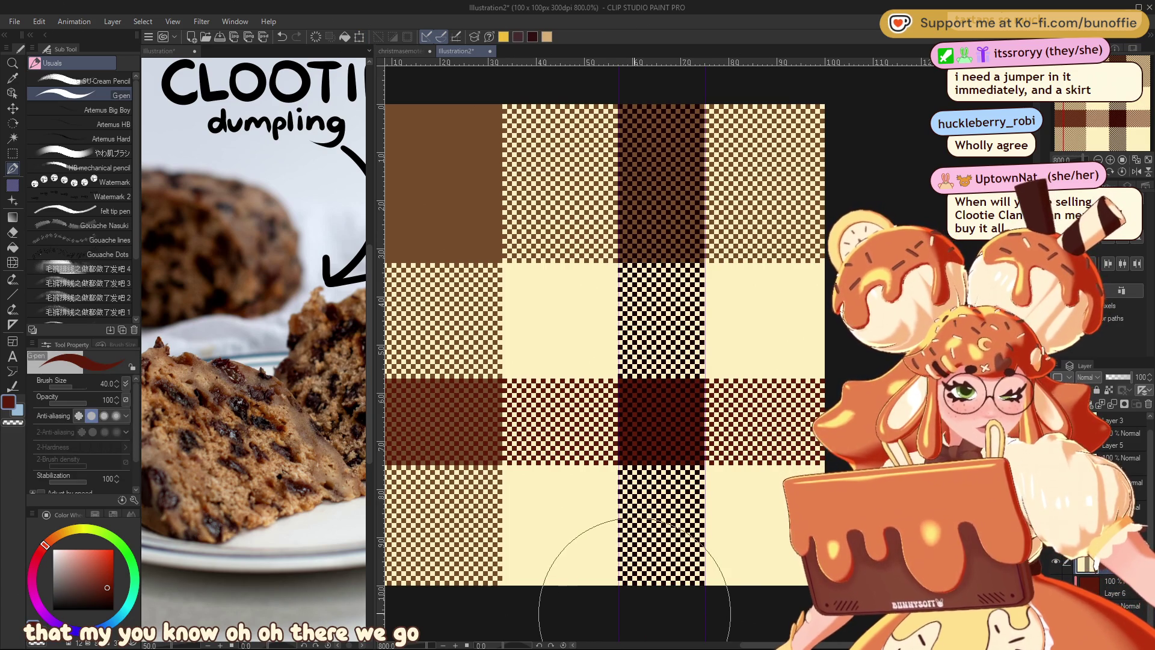
scroll(1113, 167, down, 6)
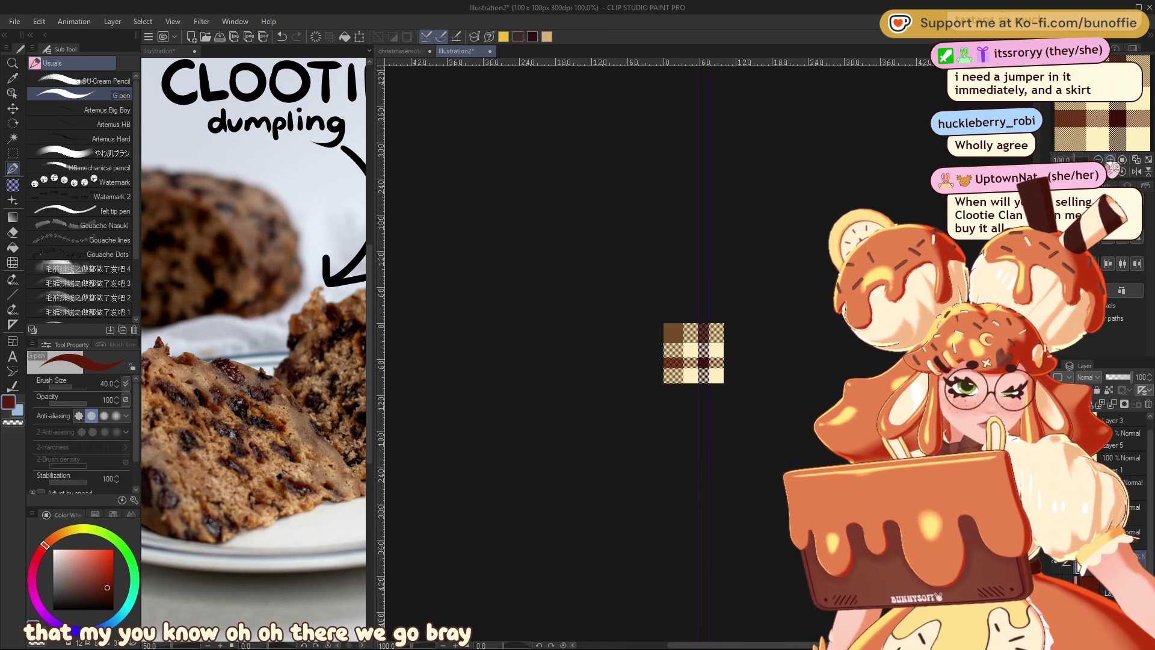
scroll(1118, 170, up, 2)
scroll(1117, 171, up, 4)
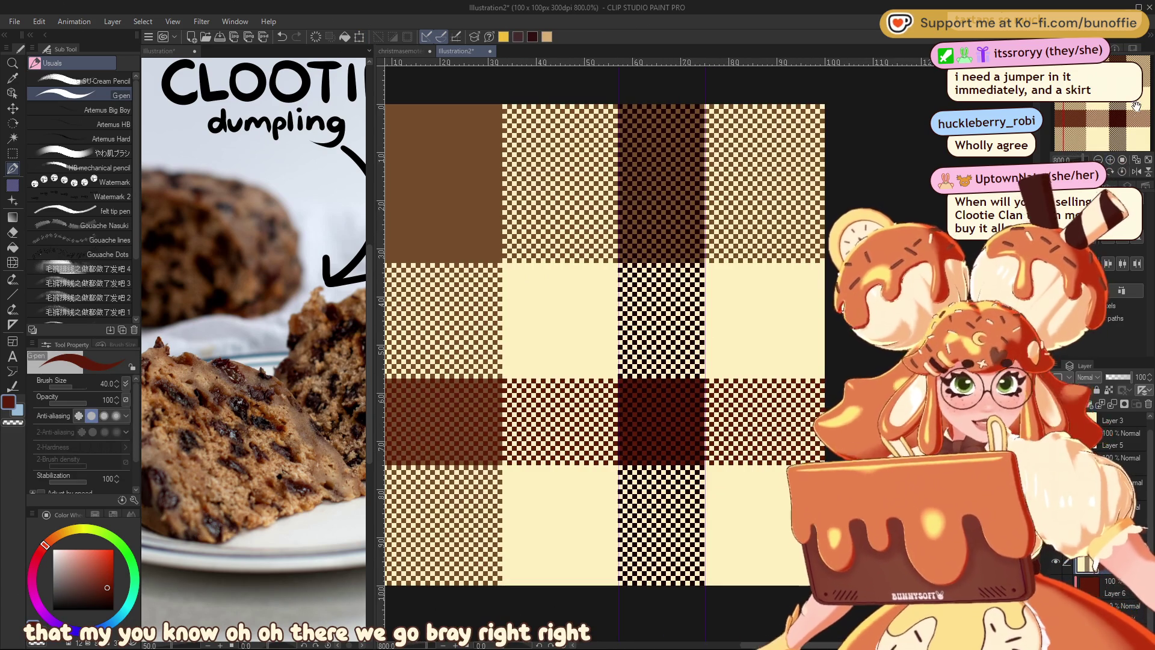
drag(1137, 110, 1121, 105)
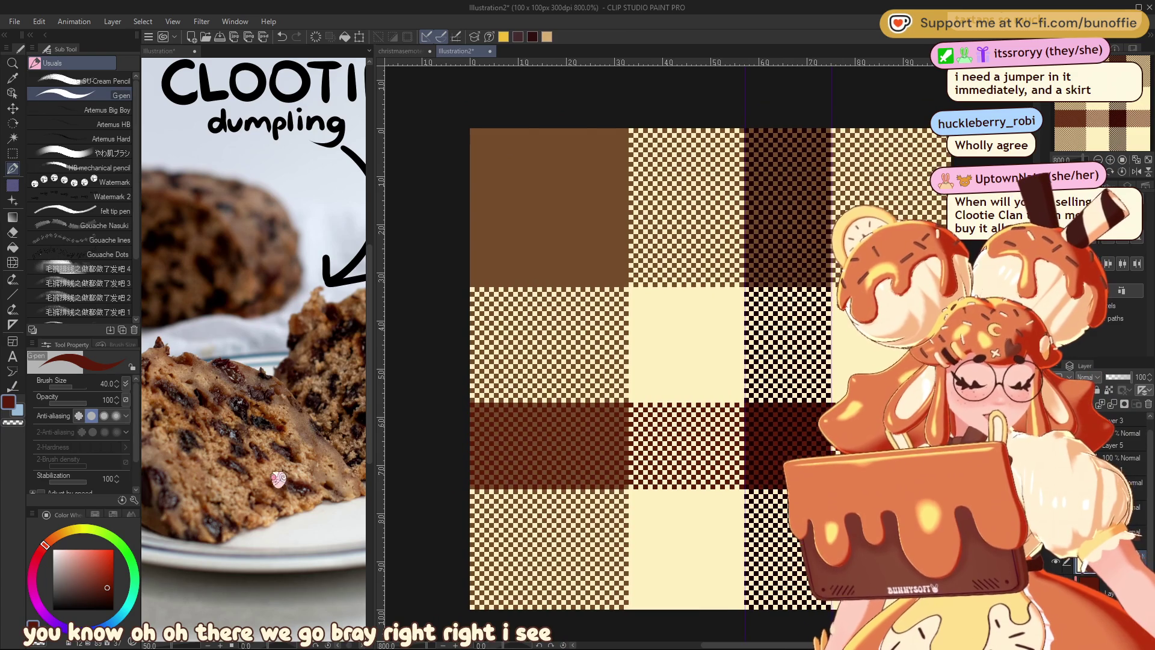
Sample a light tan from the dumpling photo and return to the tartan tile.
click(243, 498)
alt+click(235, 485)
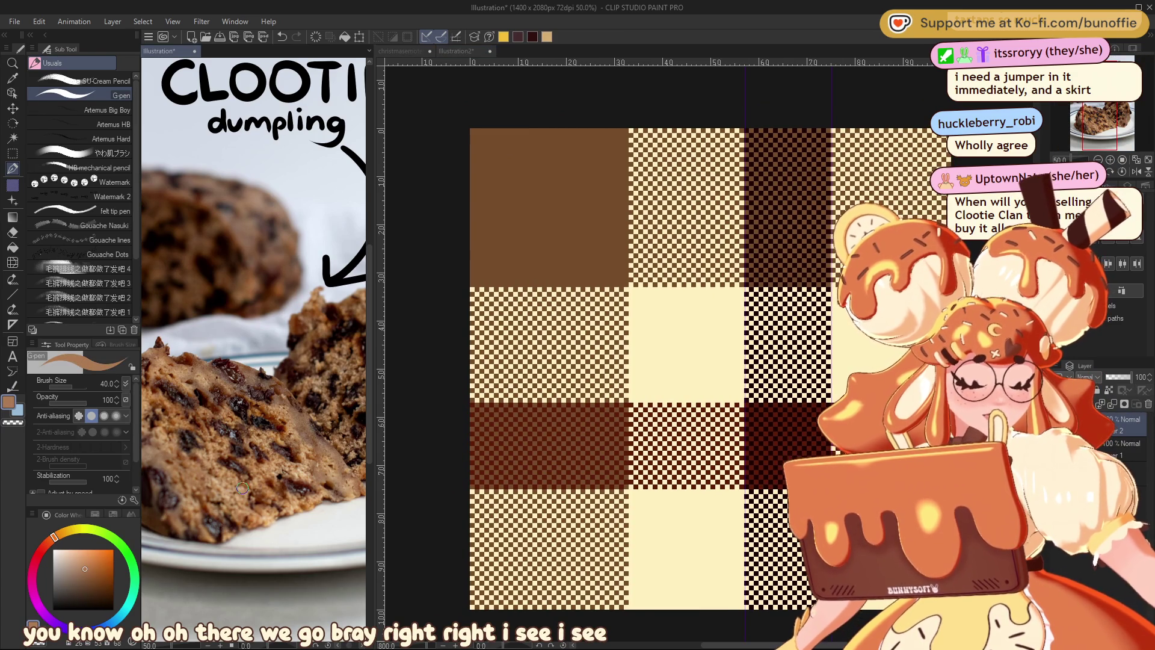
alt+click(242, 487)
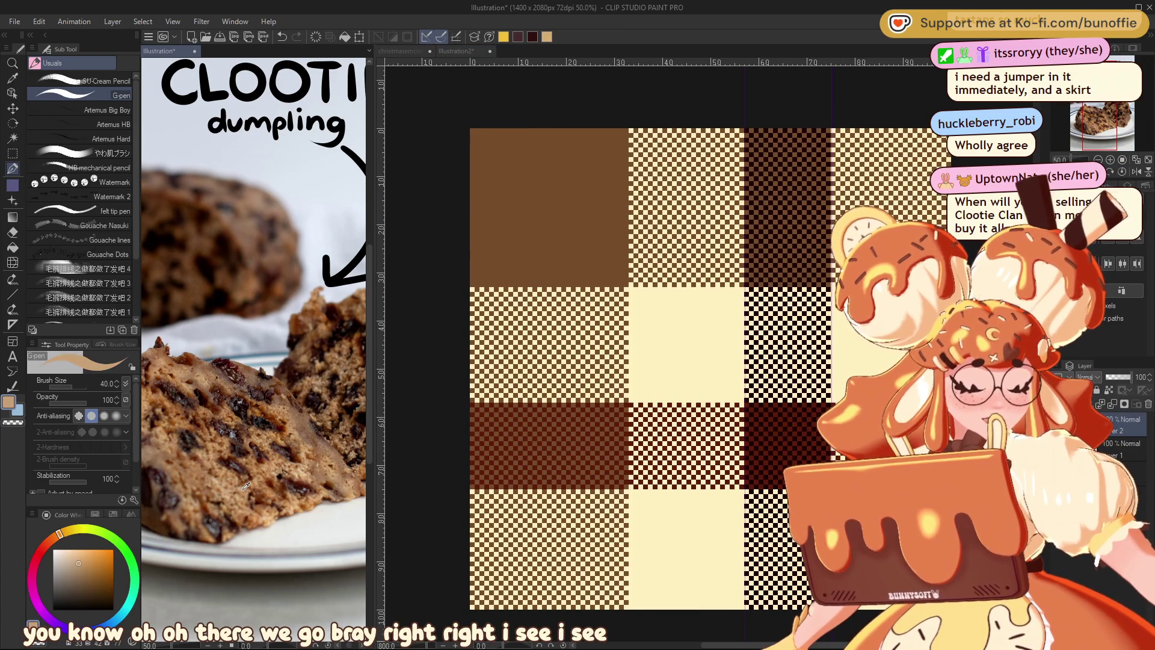
click(488, 54)
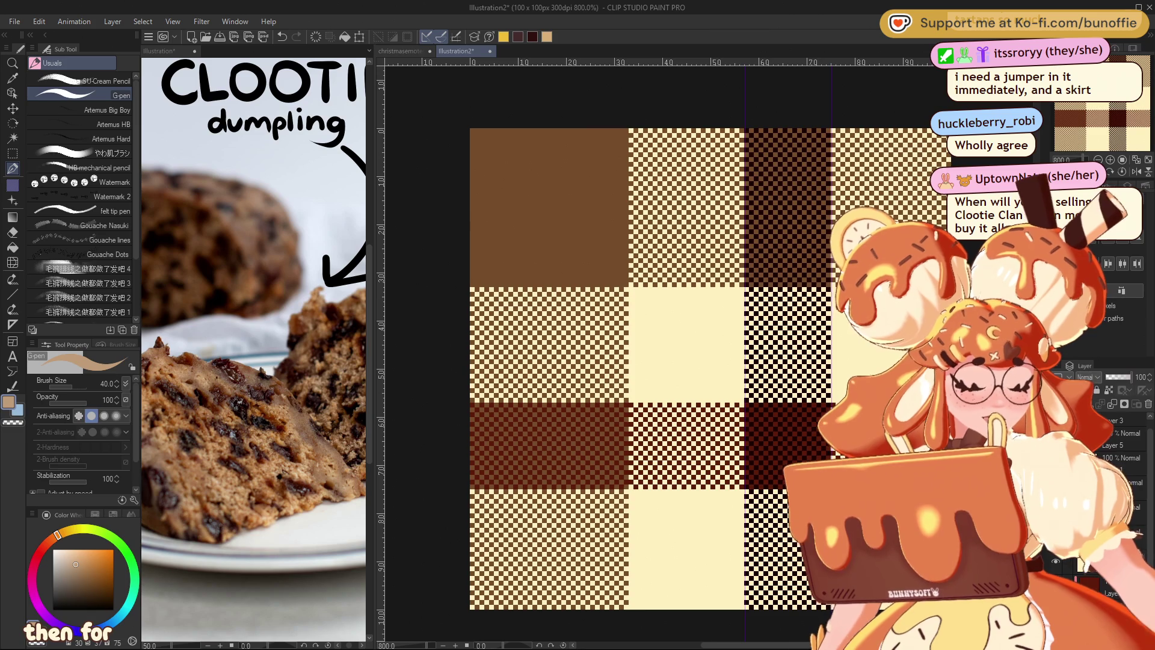
Fill the cream squares with tan, then pick a lighter cream on the colour wheel.
click(13, 247)
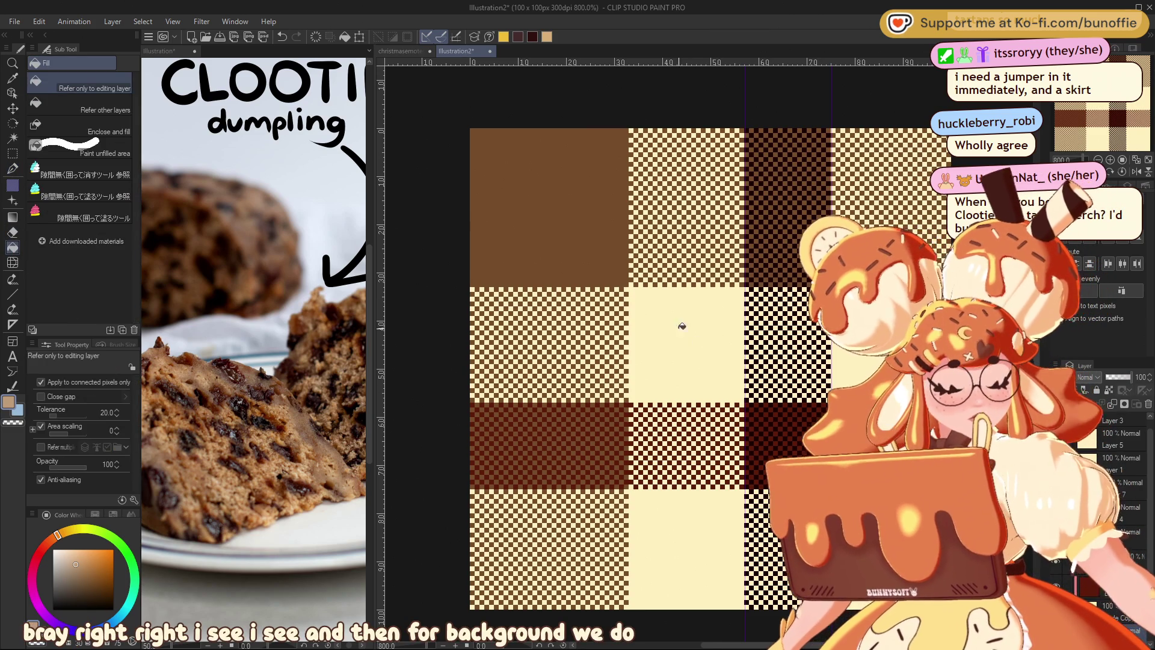
click(712, 350)
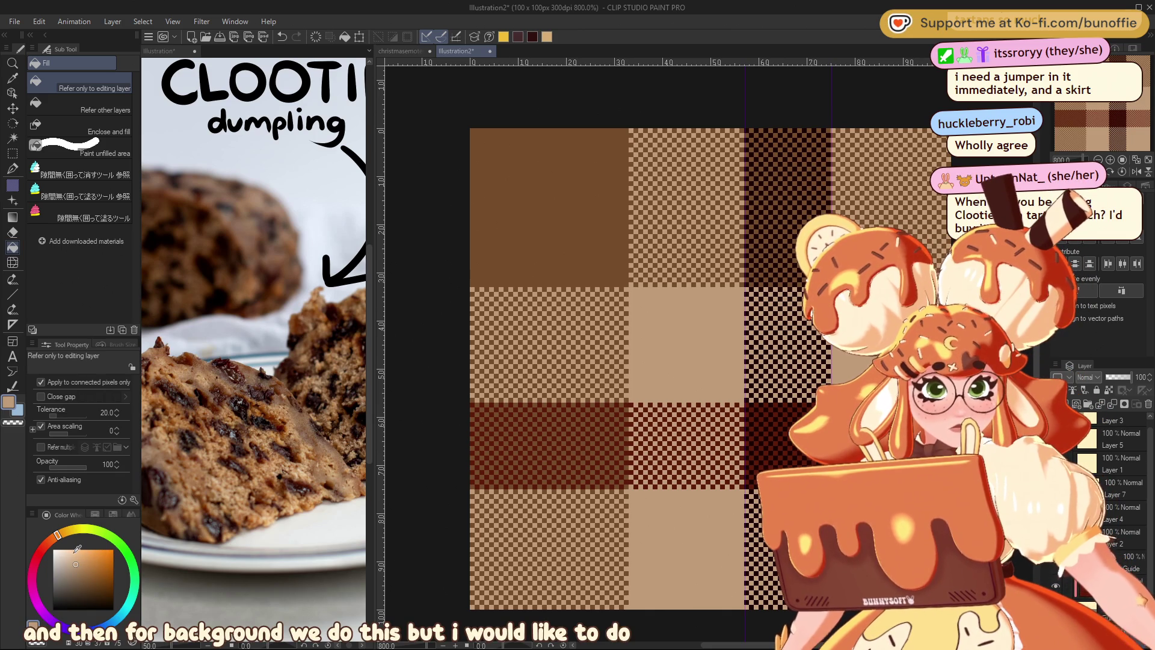
drag(73, 537, 77, 536)
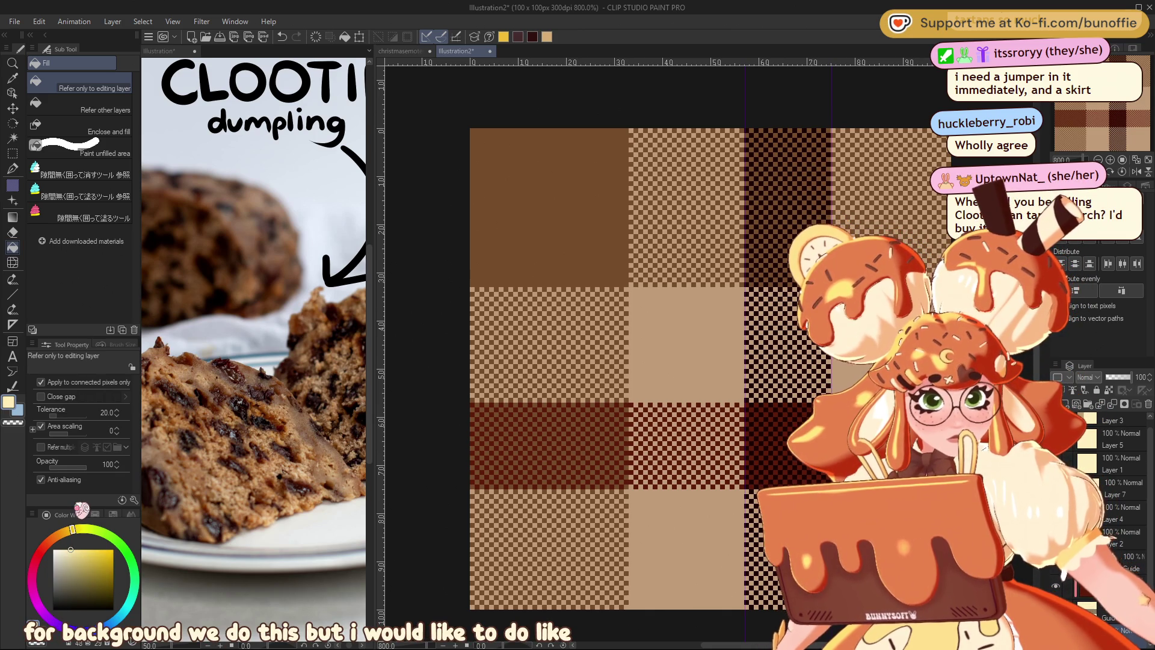
click(13, 152)
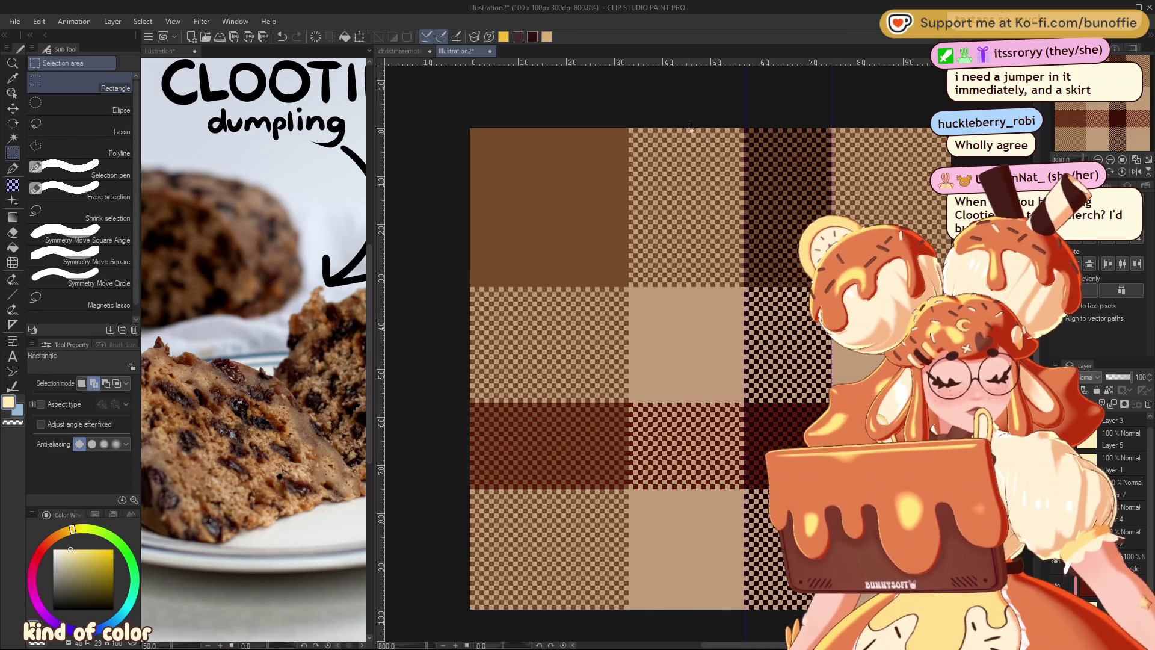
Select a thin full-height strip, fill it with cream tone, flip it into place and deselect.
drag(686, 129, 692, 618)
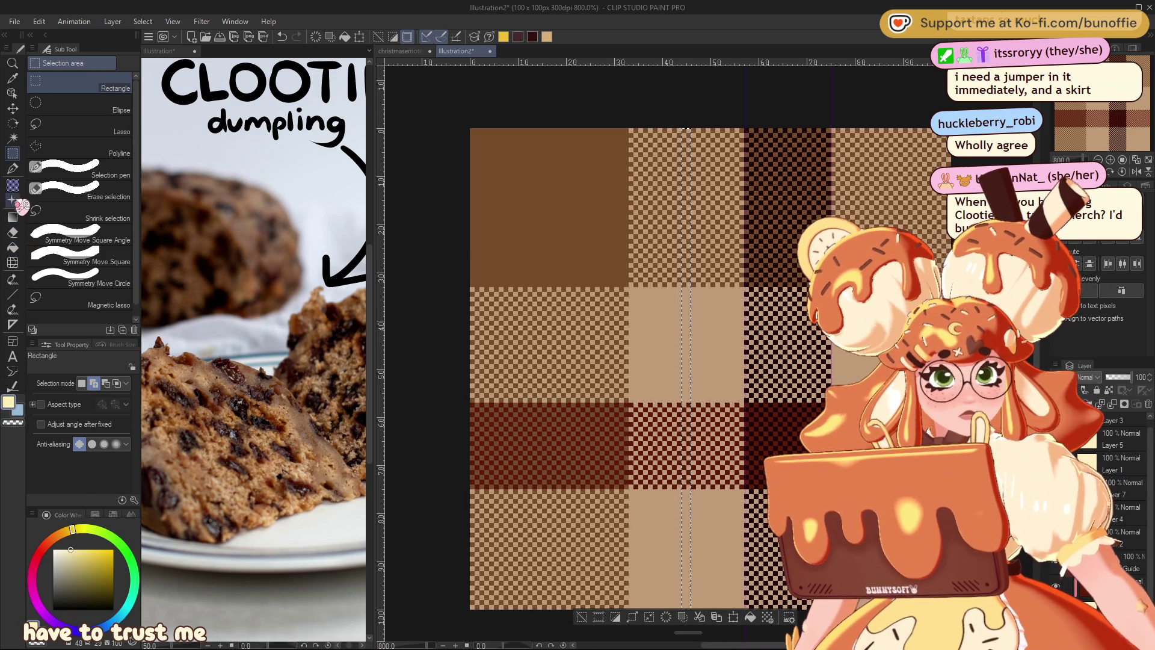
click(12, 185)
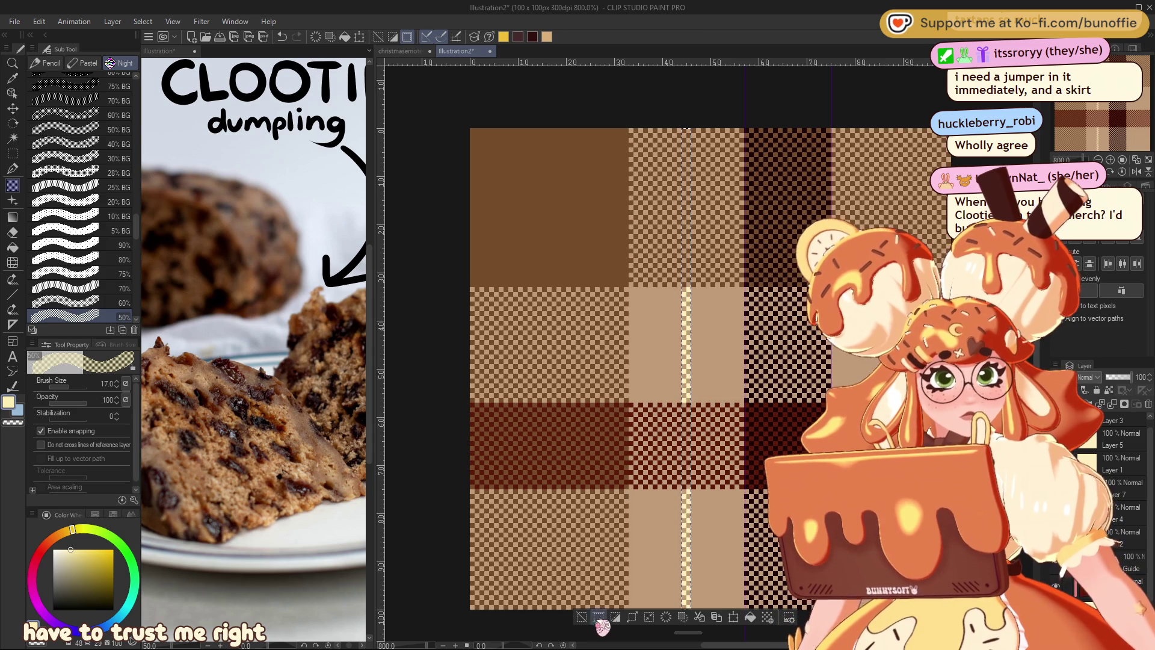
key(ctrl+t)
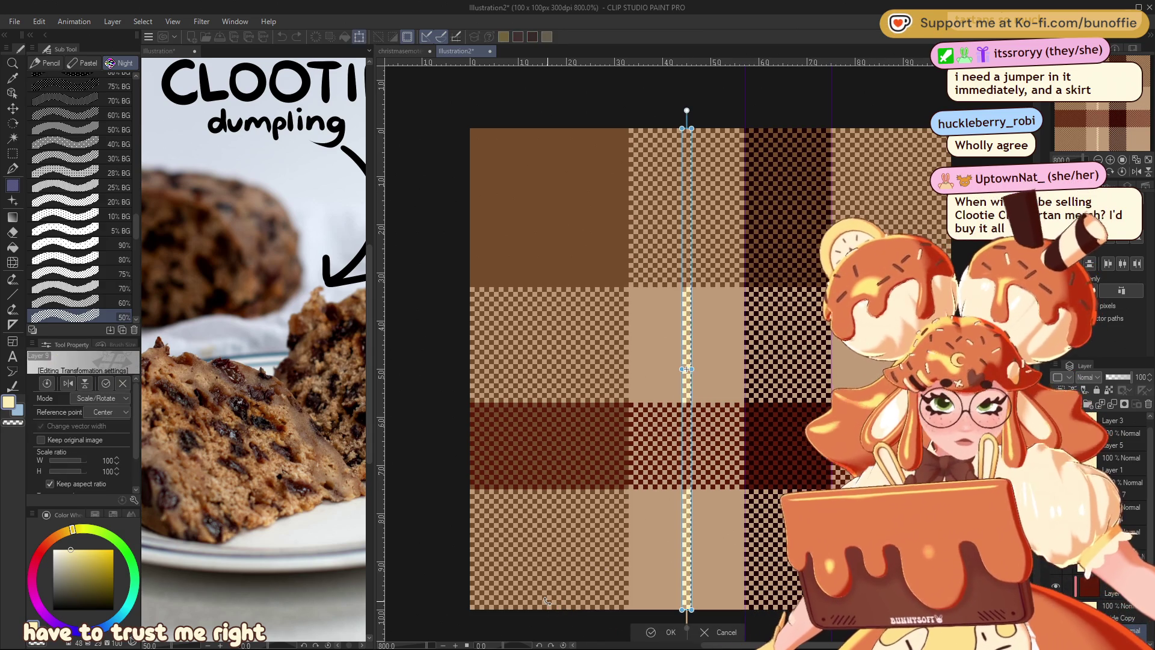
click(668, 632)
click(582, 618)
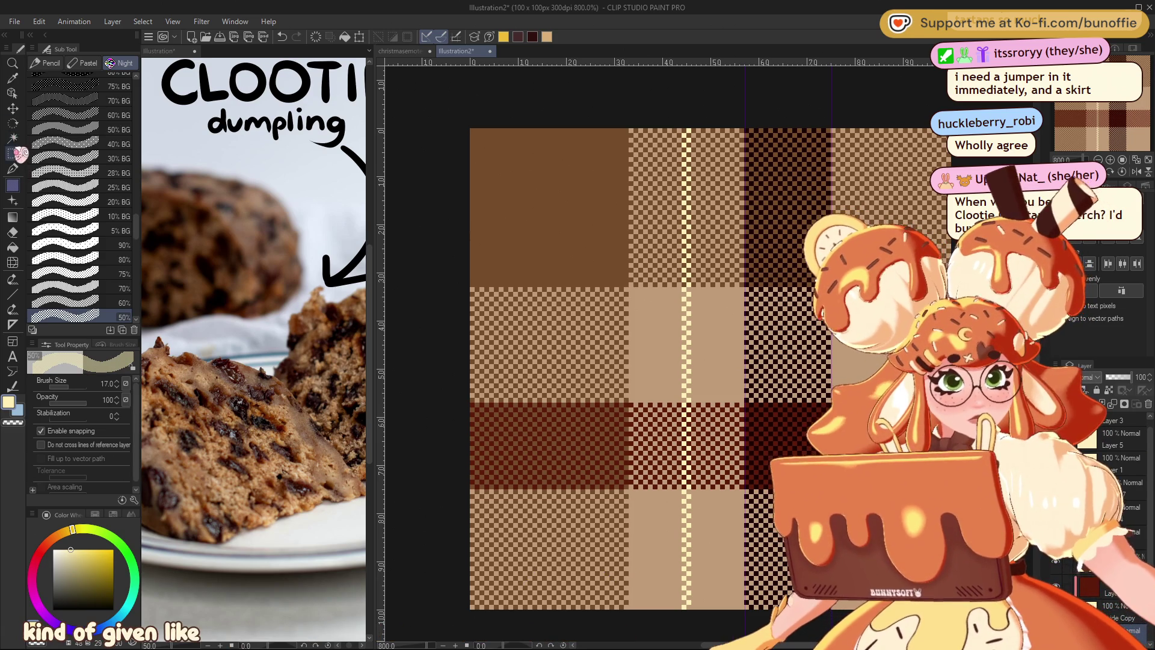
click(12, 109)
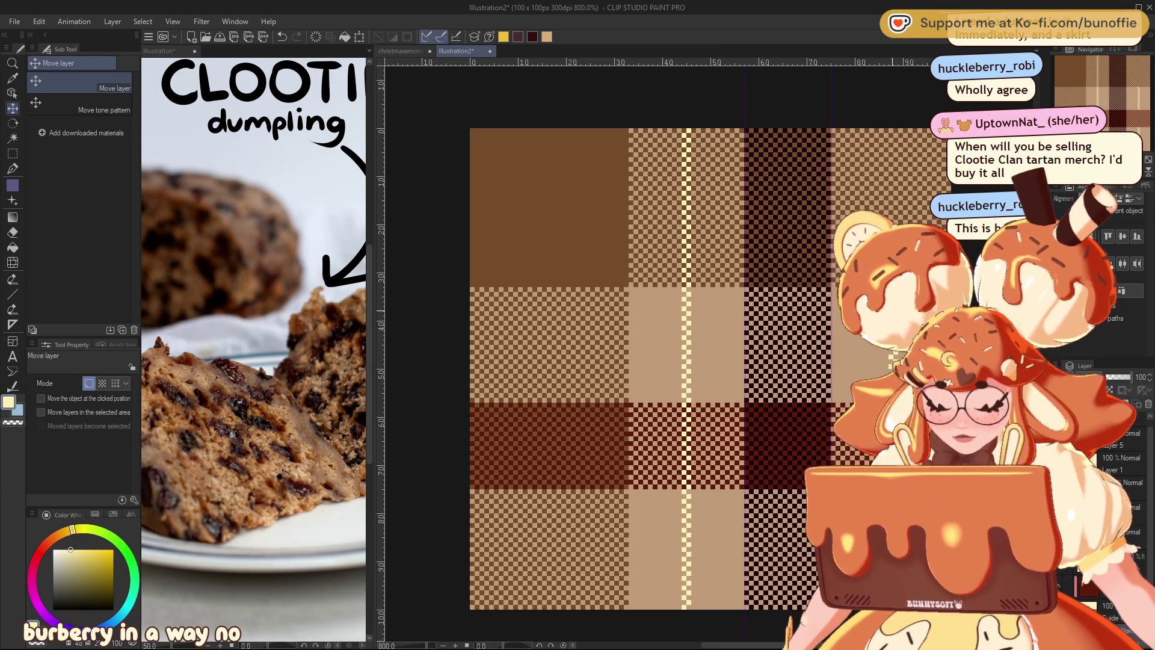
Mirror the copied vertical cream stripe horizontally.
key(ctrl+t)
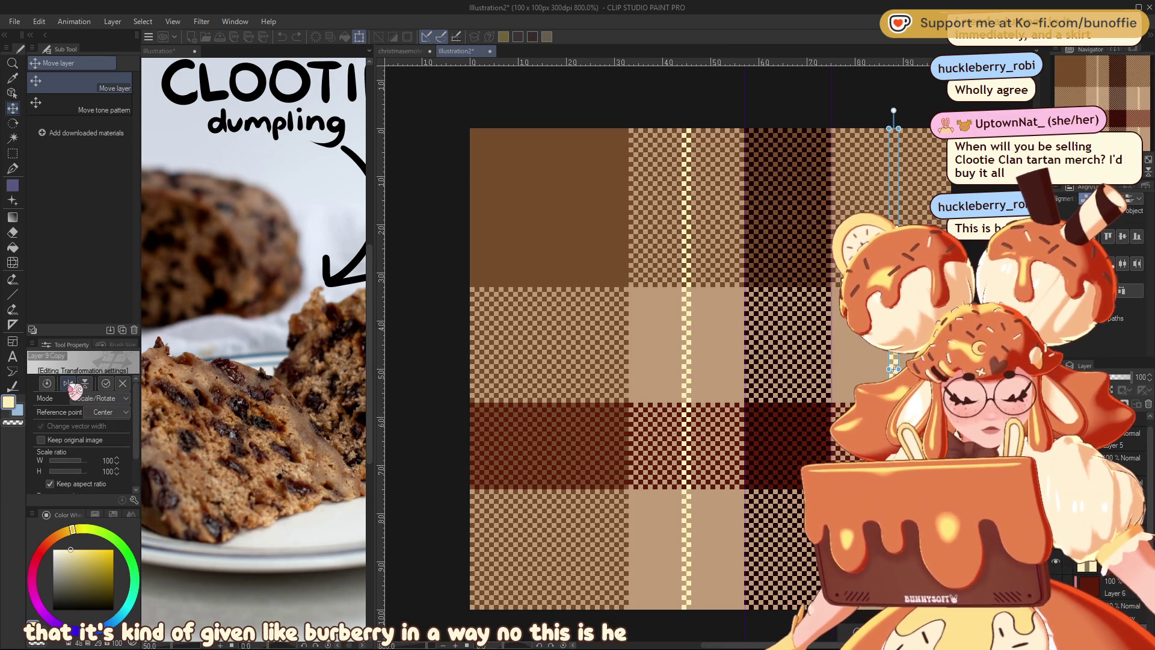
click(68, 383)
key(Return)
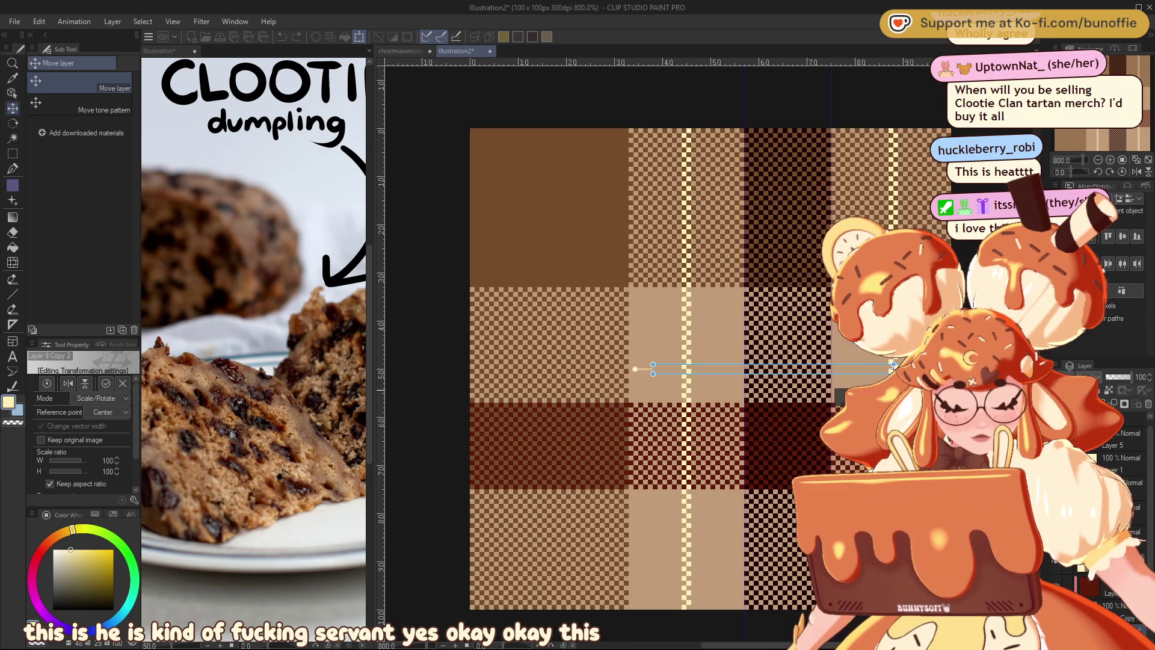
Slide a horizontal cream stripe copy to the tile's left edge and nudge it down.
key(ctrl+t)
mouse_move(952, 383)
mouse_down()
mouse_move(780, 383)
mouse_move(711, 365)
mouse_move(711, 340)
mouse_up()
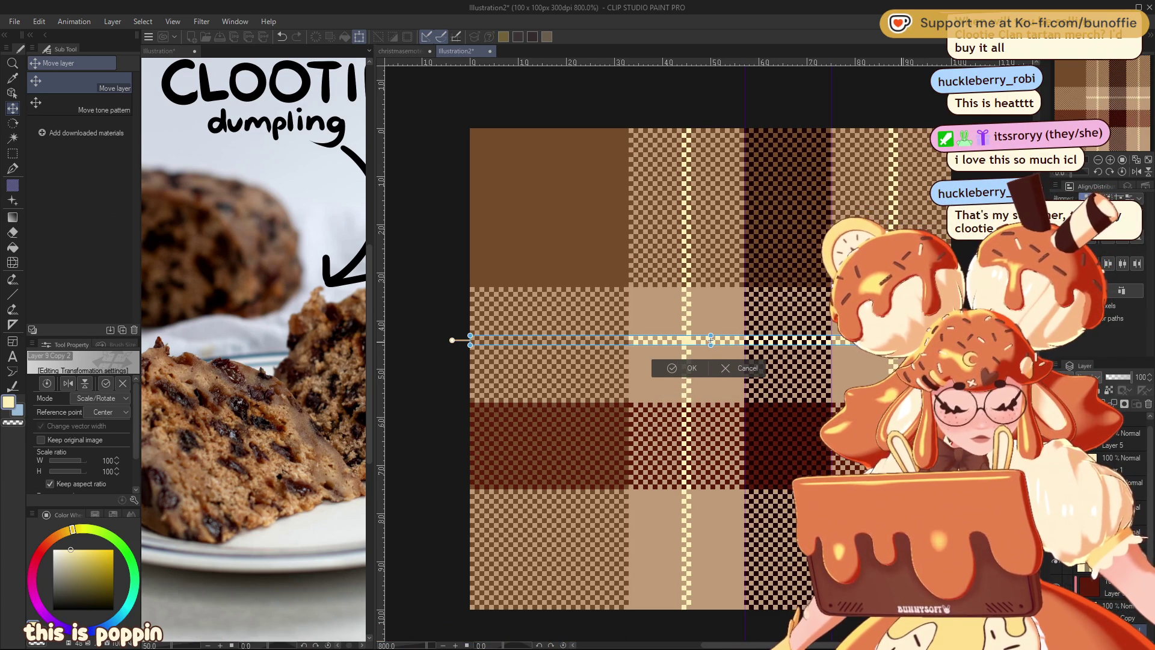
drag(710, 341, 711, 346)
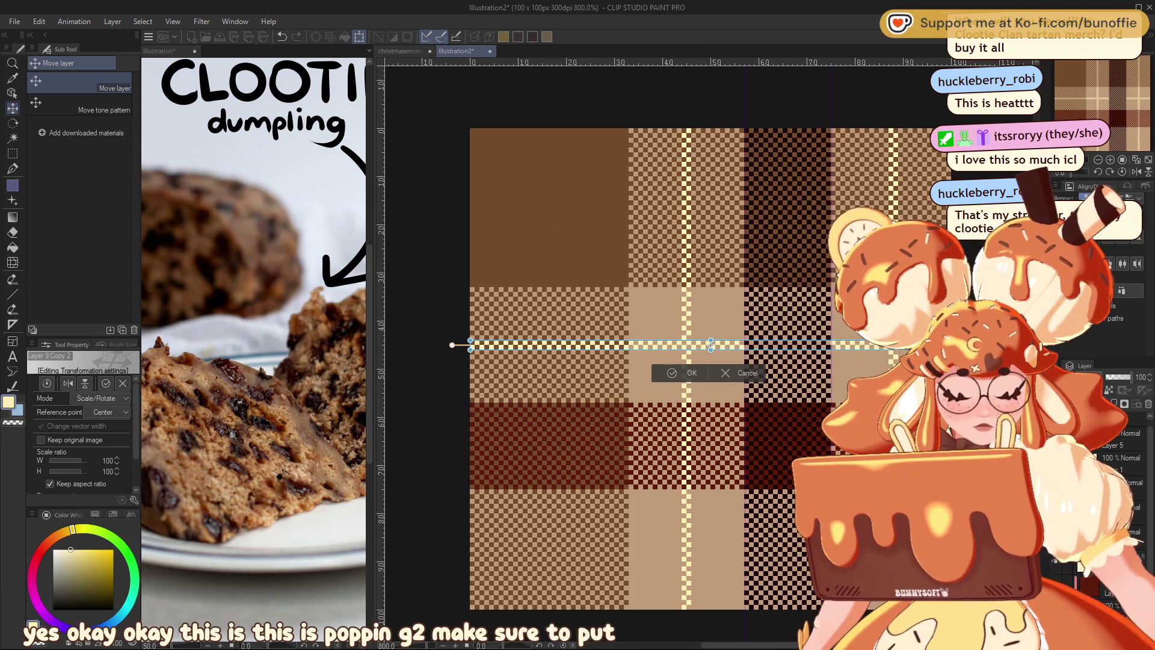
click(692, 374)
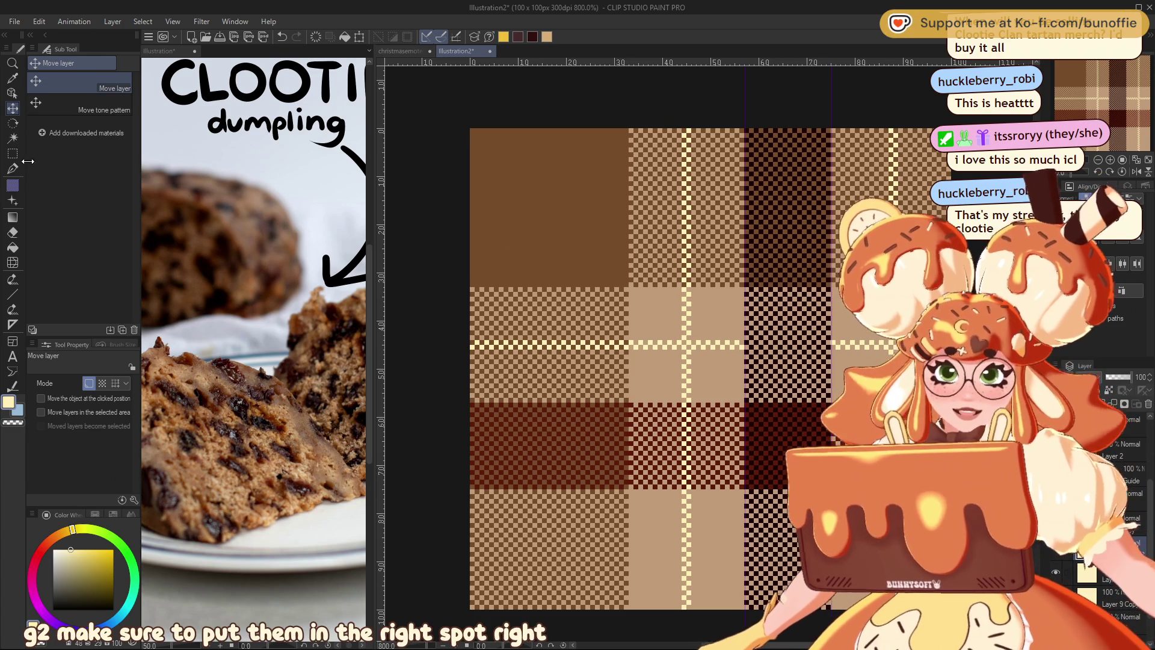
Move another horizontal stripe down into the lower light band and zoom in on the crossings.
mouse_move(708, 351)
mouse_down()
mouse_move(734, 553)
mouse_move(714, 554)
mouse_up()
key(ctrl+t)
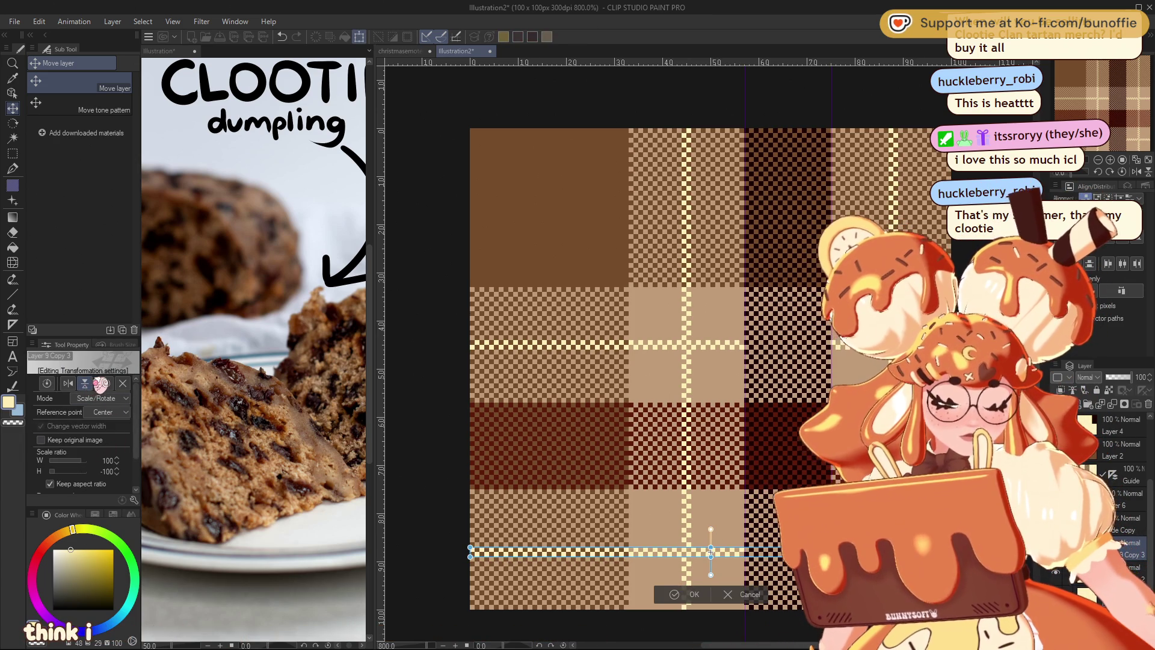
click(679, 596)
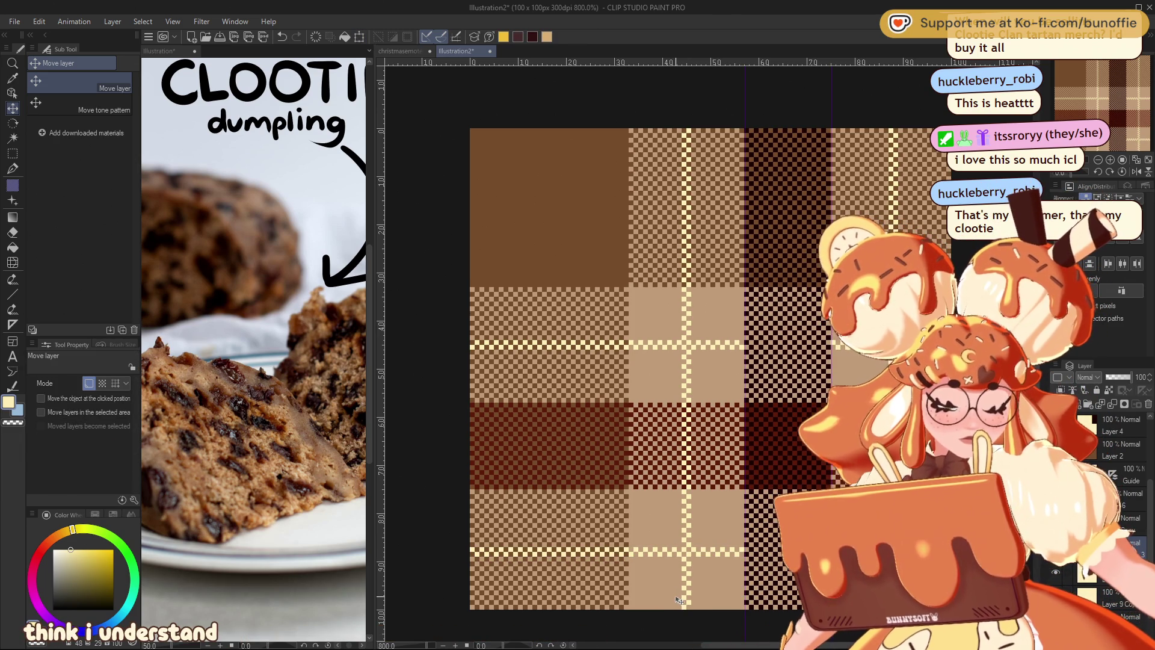
click(1112, 160)
drag(1122, 103, 1142, 123)
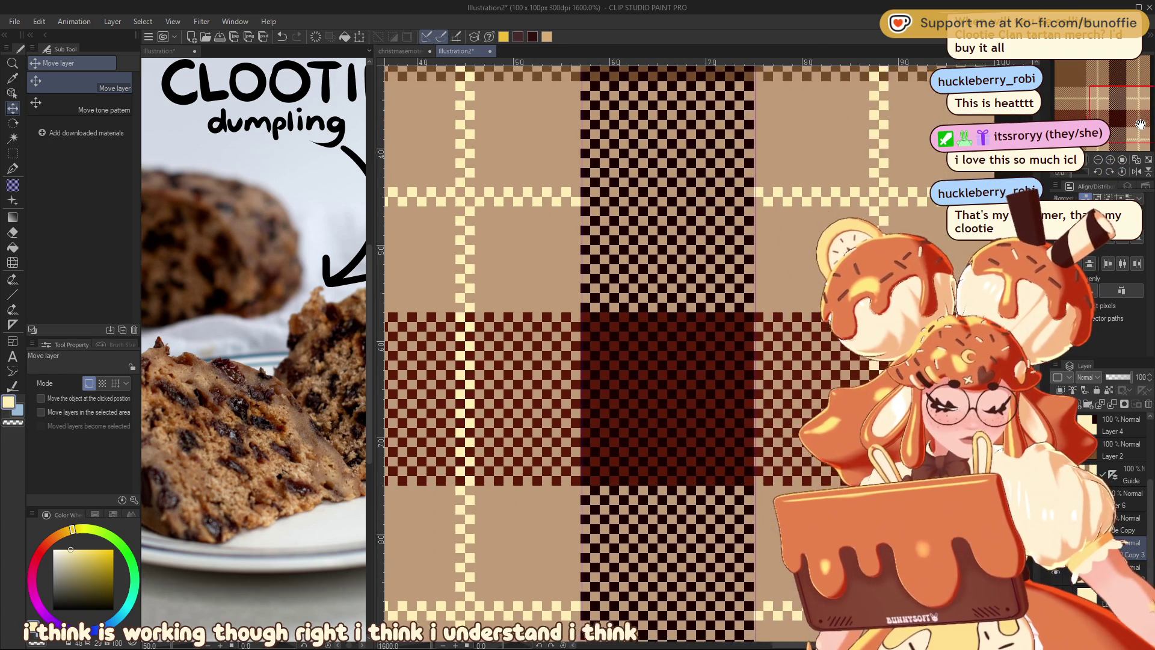
Compare the tile with the cream stripe layer hidden and shown, focusing on the dark block's stripe row.
drag(1143, 124, 1133, 119)
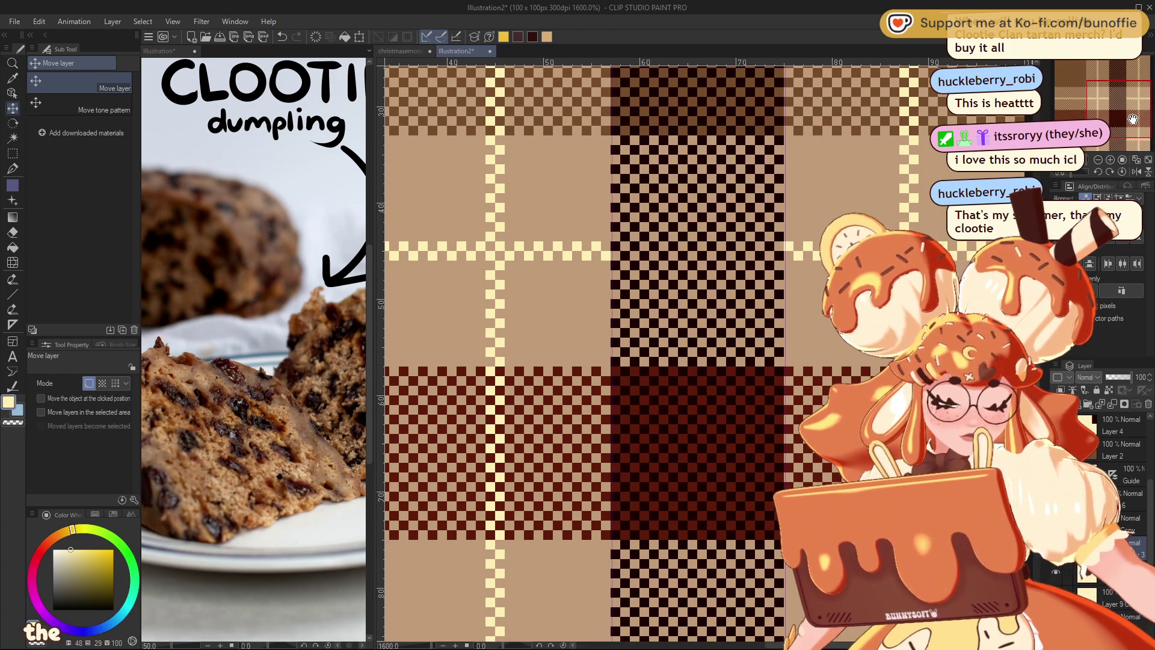
scroll(1132, 542, down, 1)
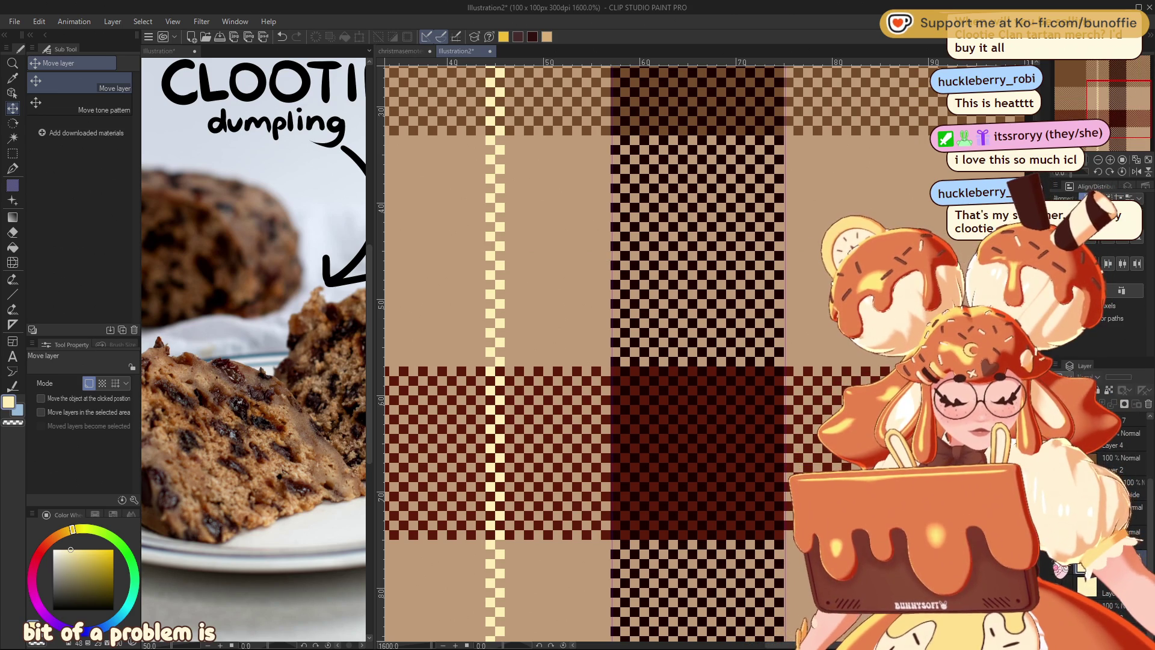
click(1071, 581)
click(1072, 581)
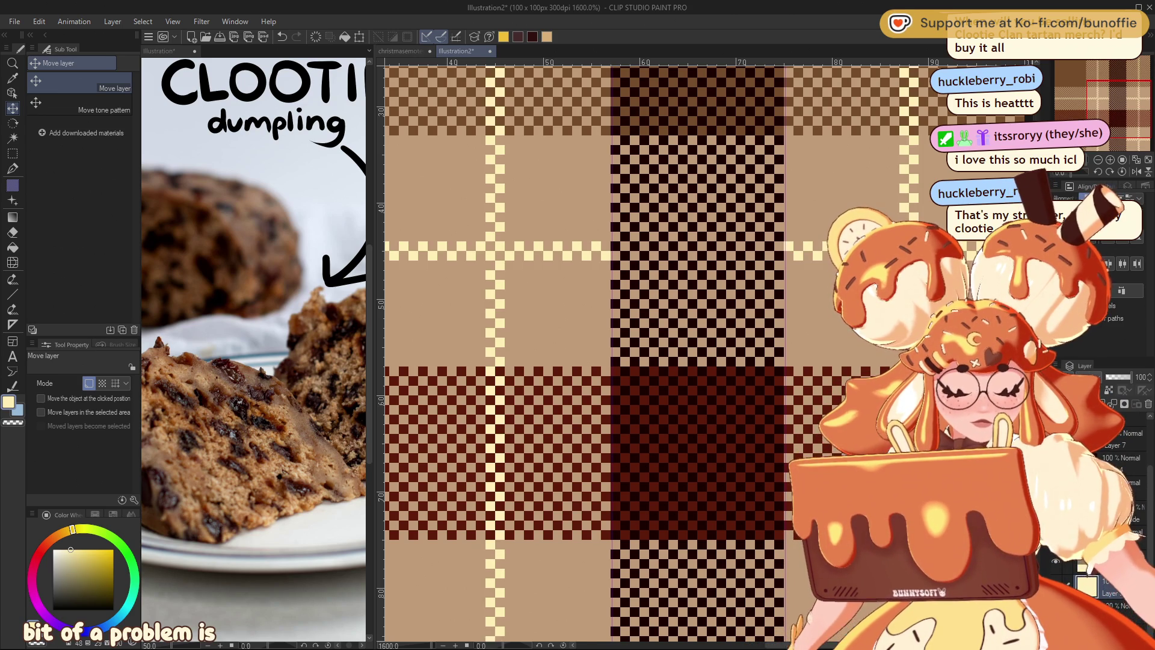
drag(601, 301, 553, 367)
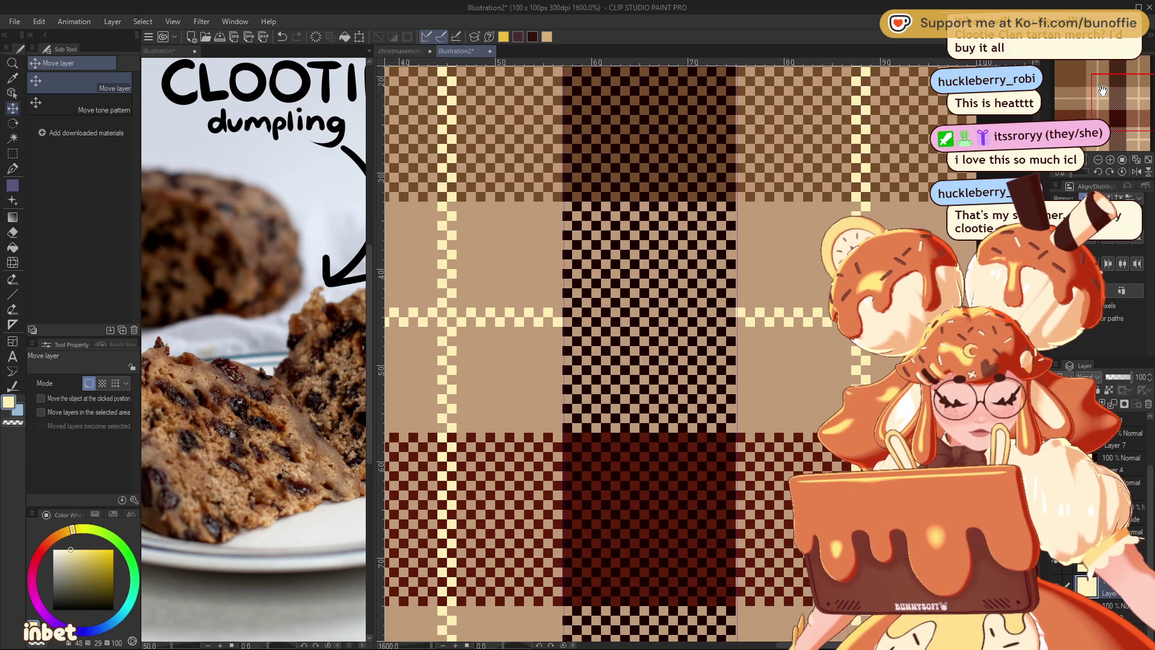
Select a one-pixel pen for placing single cream pixels.
click(12, 185)
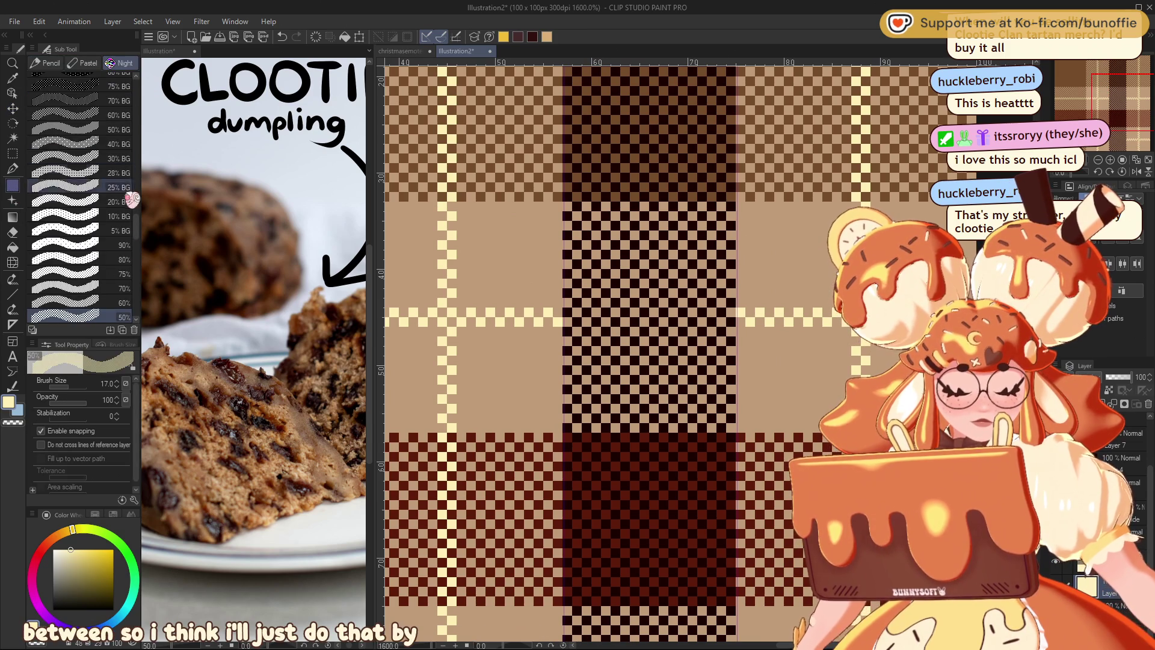
scroll(140, 259, down, 6)
scroll(142, 265, down, 5)
scroll(138, 265, down, 5)
scroll(136, 266, down, 5)
click(133, 265)
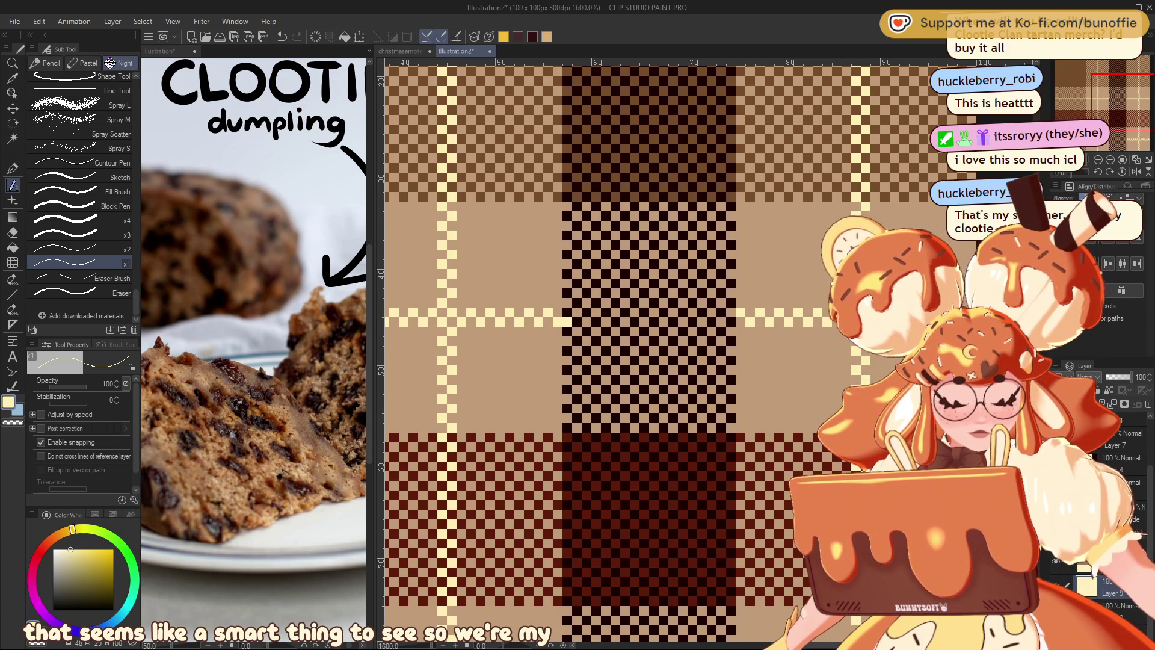
Pencil five cream pixels along the stripe row through the dark maroon block.
click(577, 317)
click(596, 318)
click(614, 316)
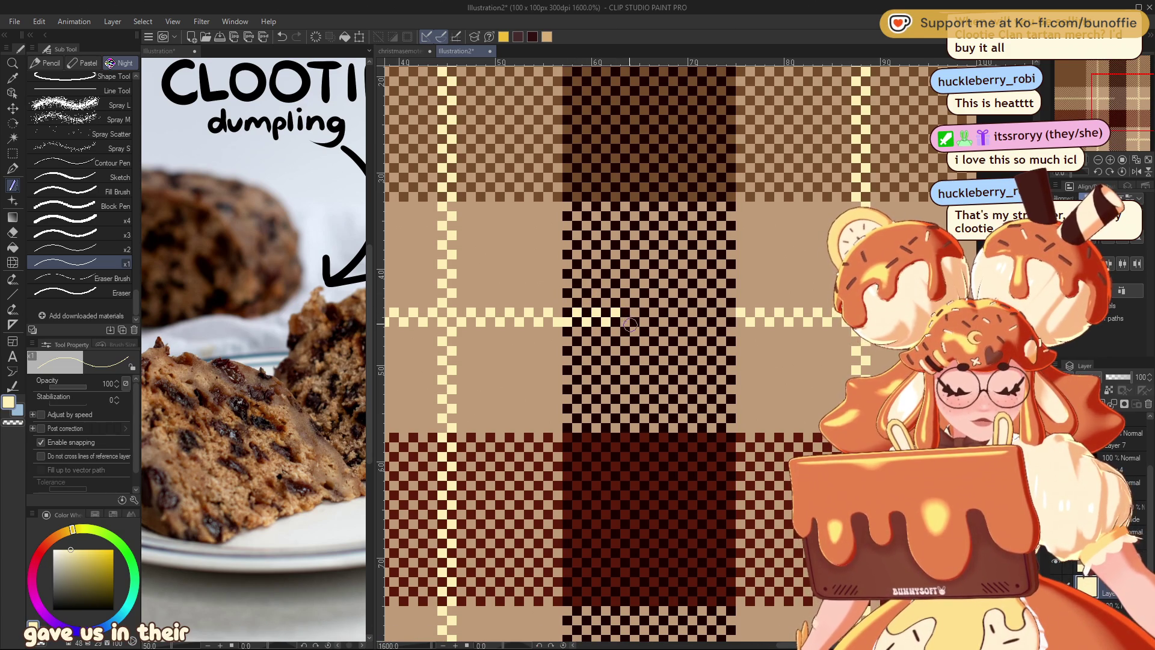
click(633, 316)
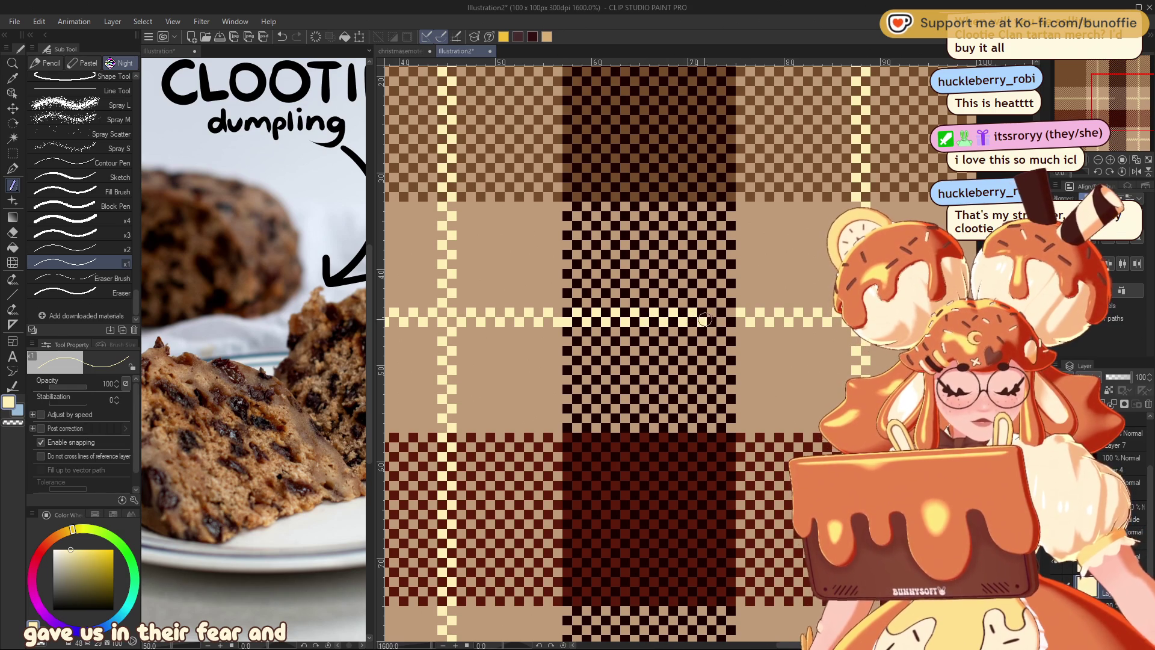
click(730, 317)
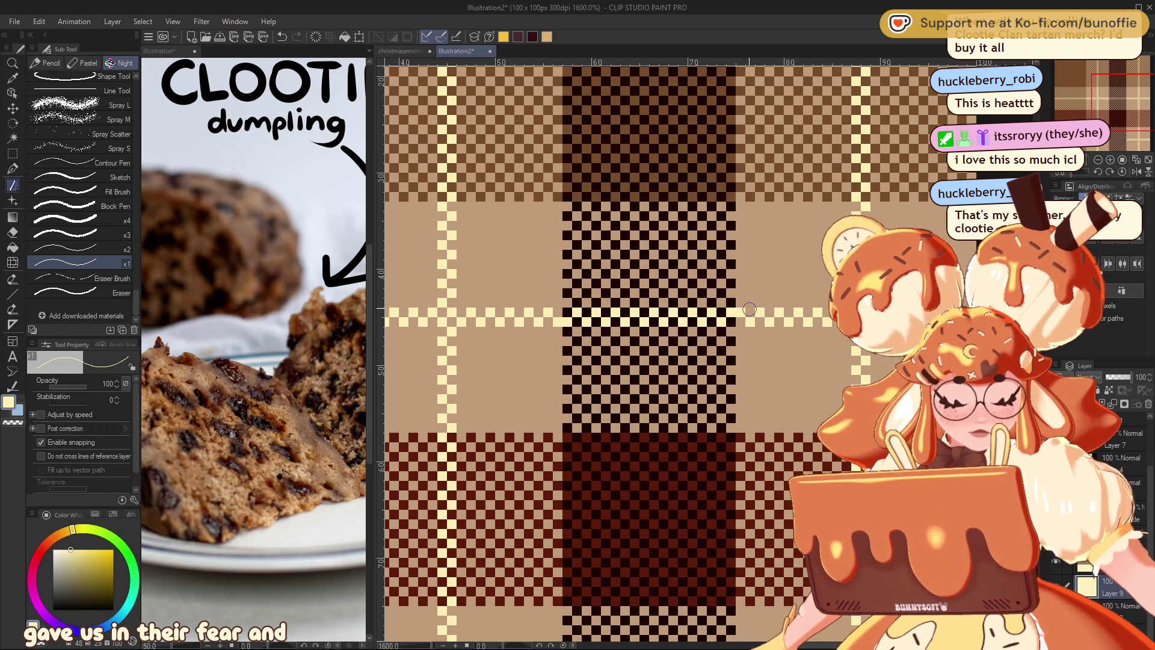
Extend the lower cream stripe rightward across the dark checkered block with eight pixels.
drag(1110, 104, 1123, 135)
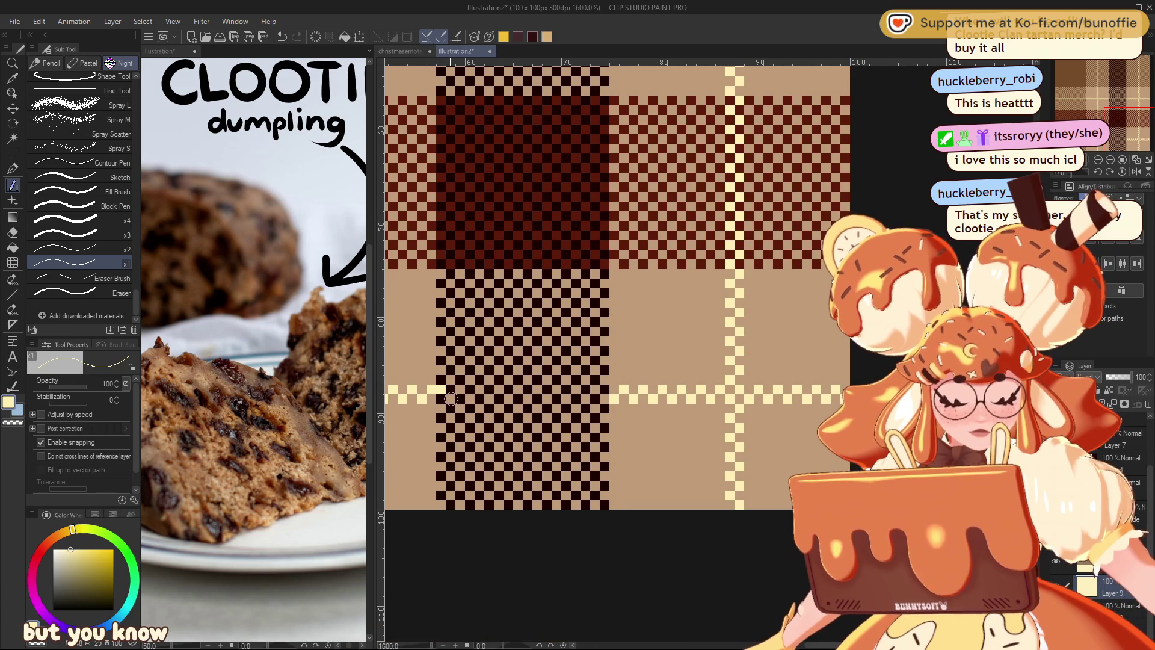
click(460, 397)
click(480, 391)
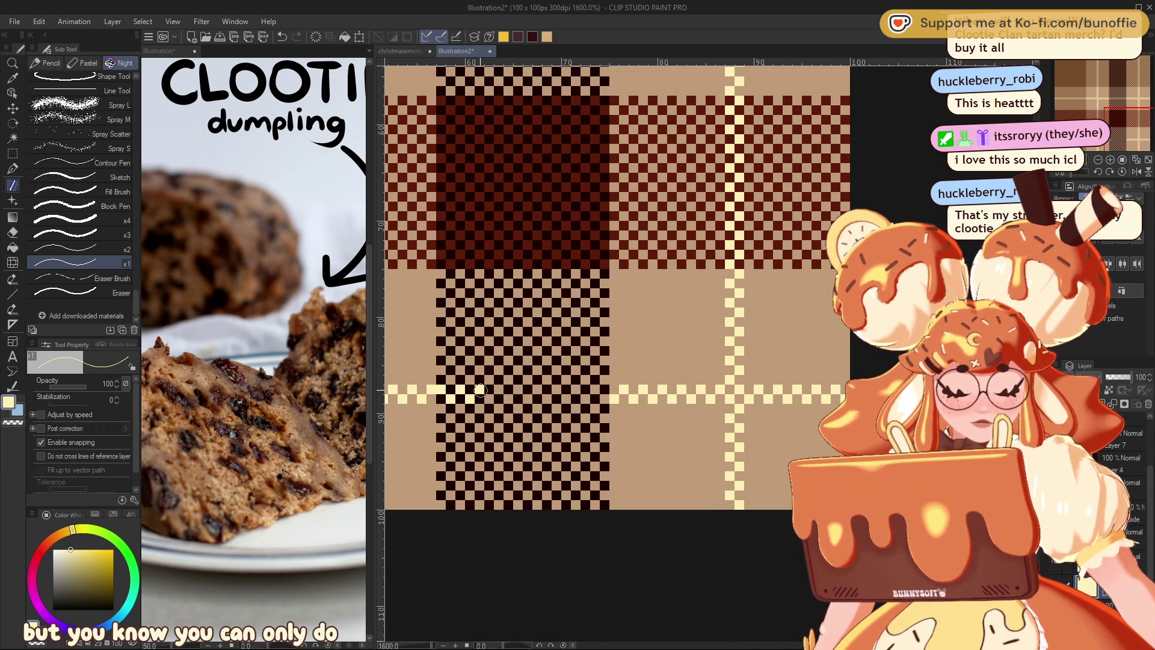
click(499, 391)
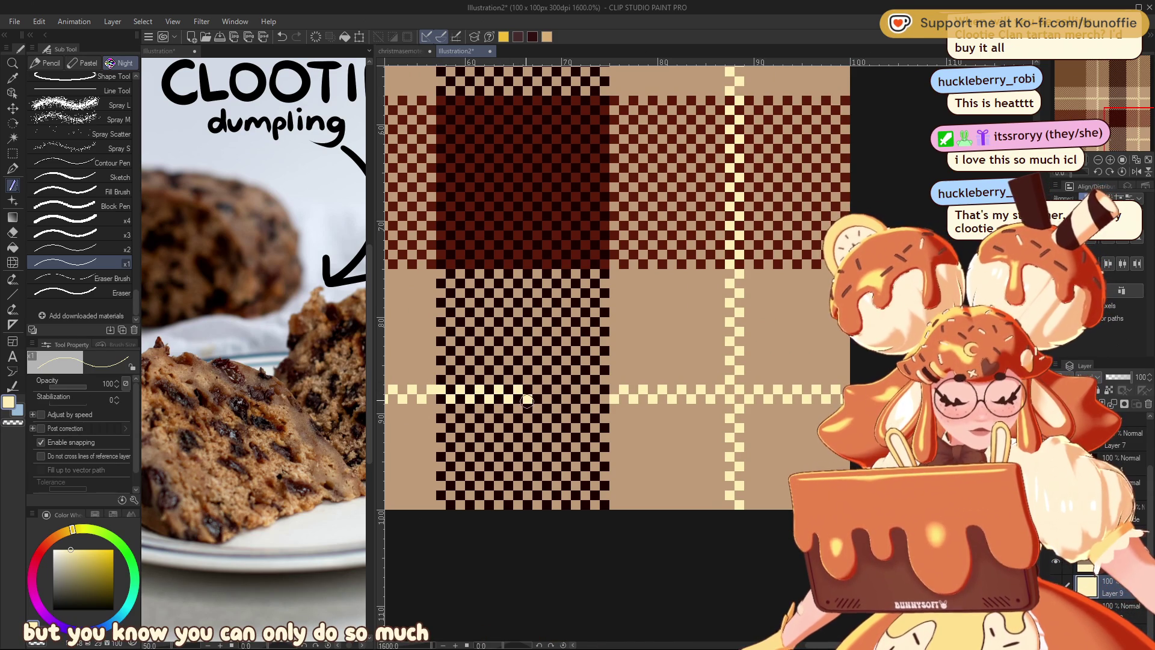
click(523, 395)
click(542, 394)
click(558, 394)
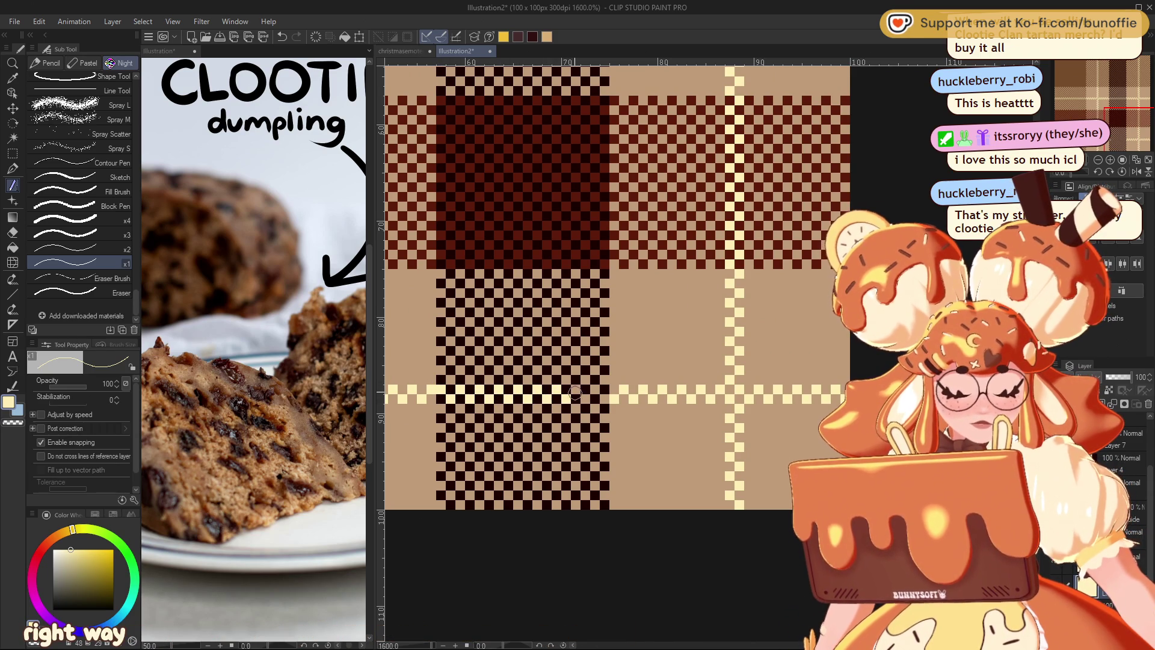
click(580, 392)
click(598, 391)
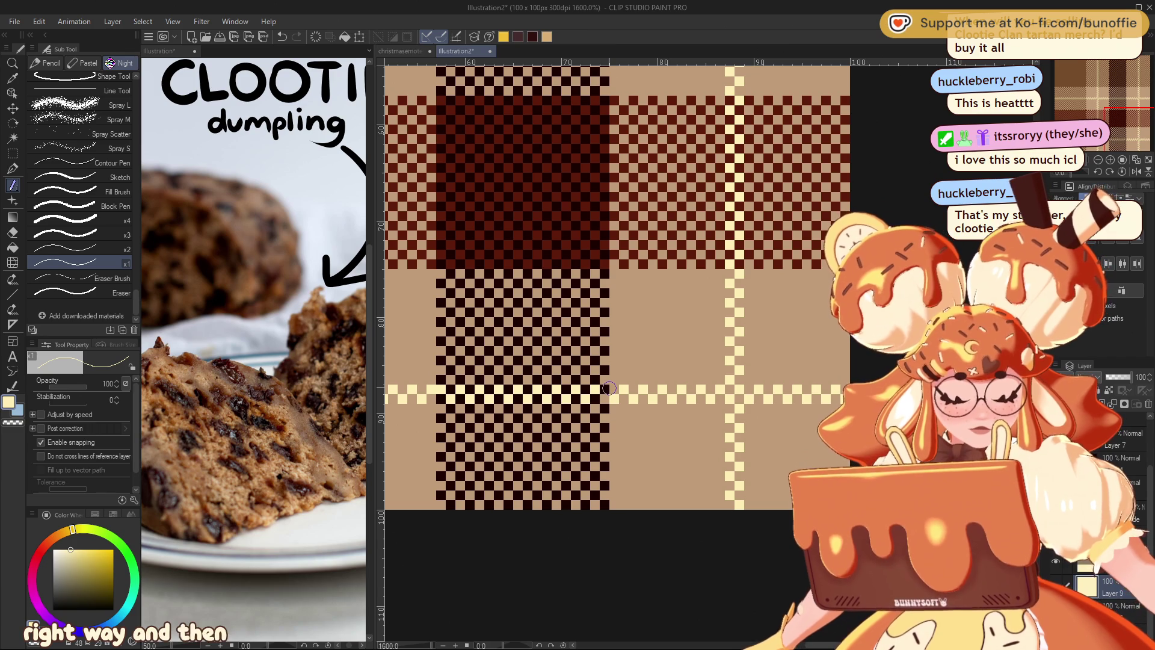
Fill a short run of cream pixels along the stripe row in the tile's middle.
drag(1122, 120, 1072, 114)
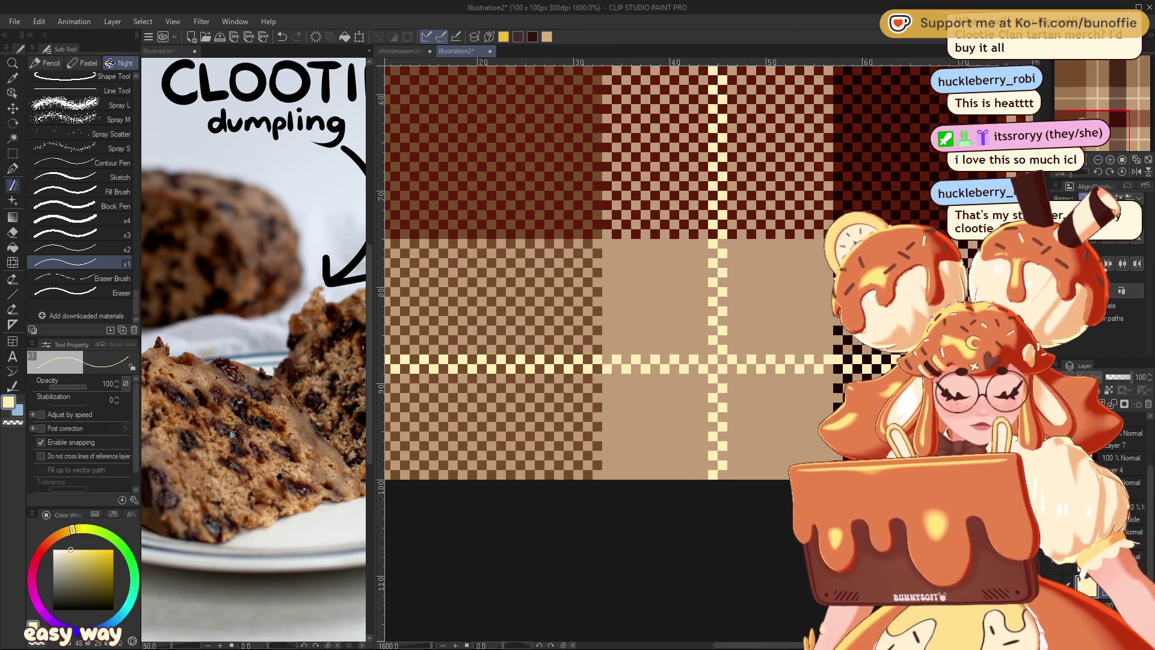
drag(1072, 114, 1095, 90)
drag(575, 254, 594, 254)
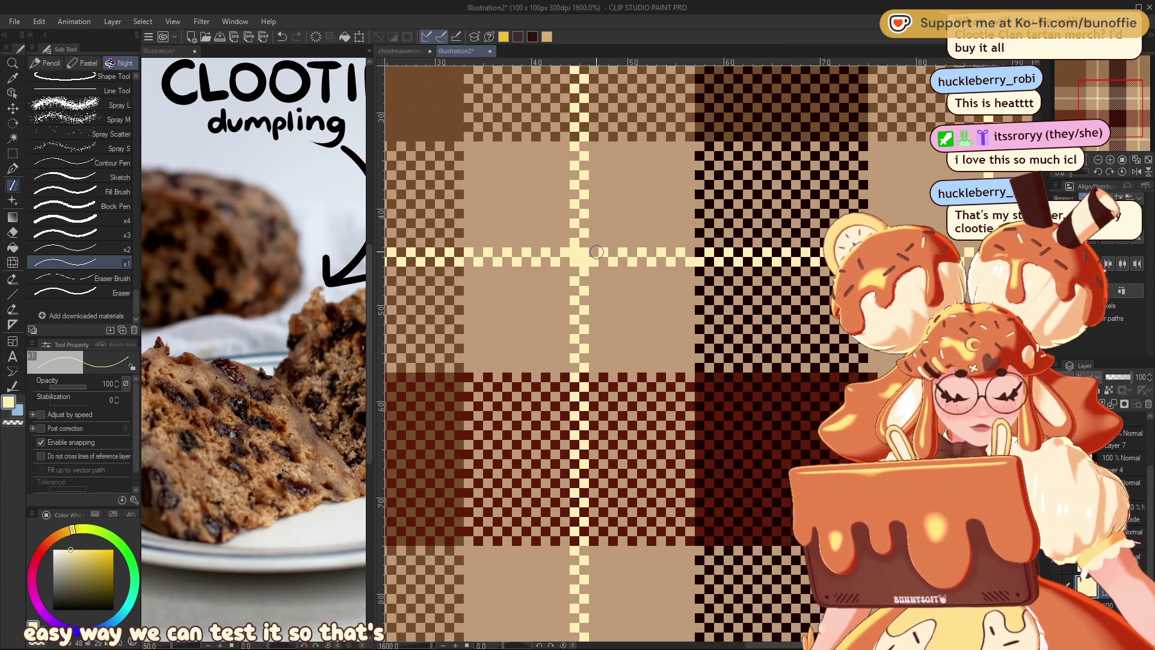
mouse_move(1108, 114)
mouse_down()
mouse_move(1132, 130)
mouse_move(1109, 134)
mouse_move(1140, 120)
mouse_up()
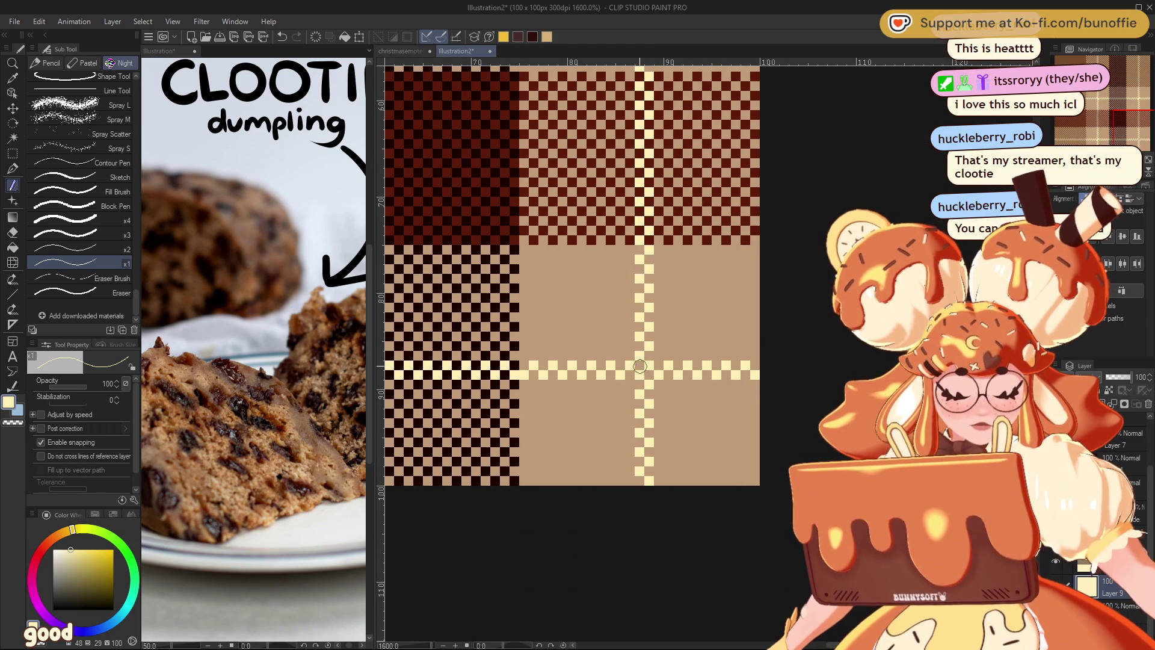
scroll(709, 354, down, 7)
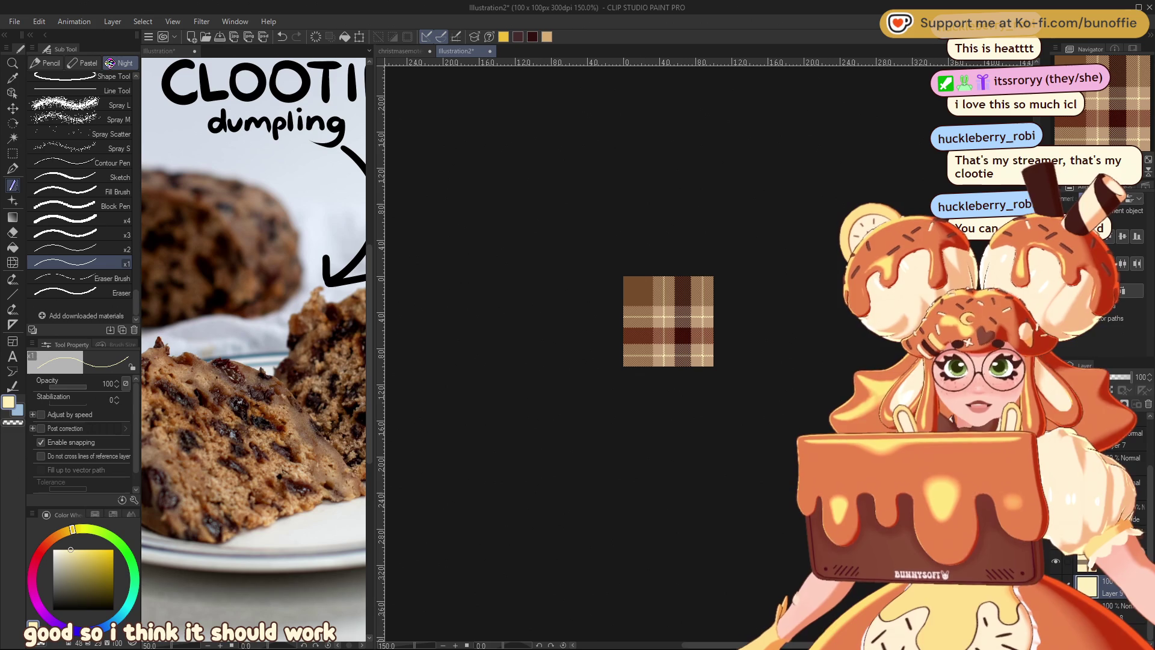
Zoom and pan across the tile from its top-left corner to inspect the weave.
scroll(709, 353, up, 5)
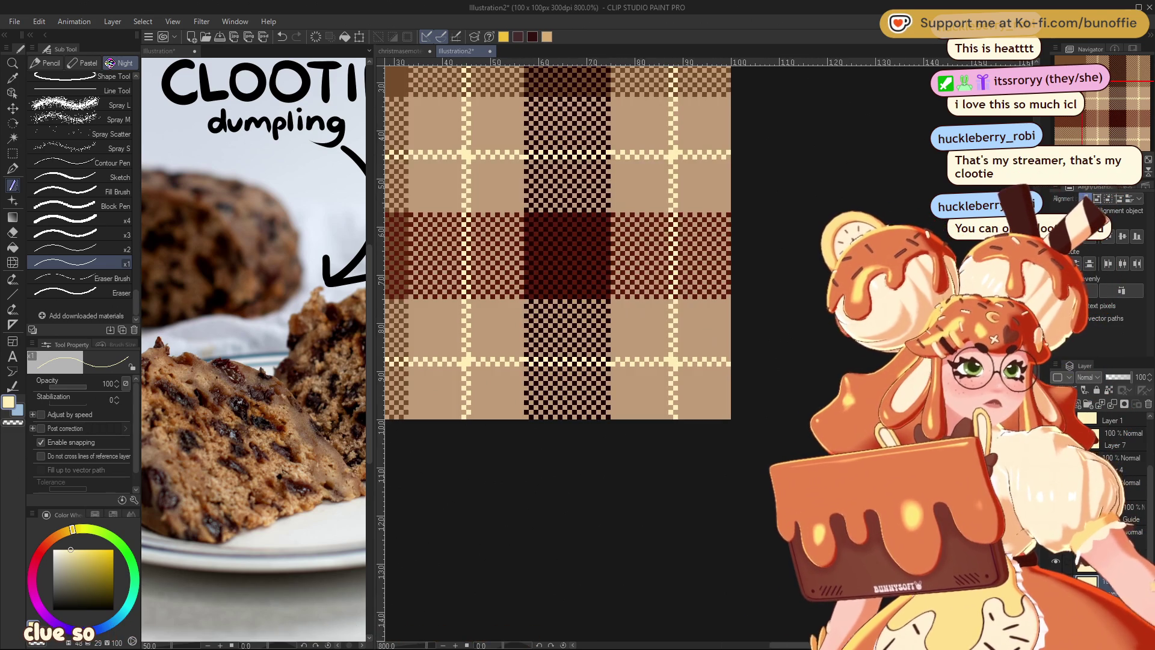
drag(601, 301, 836, 445)
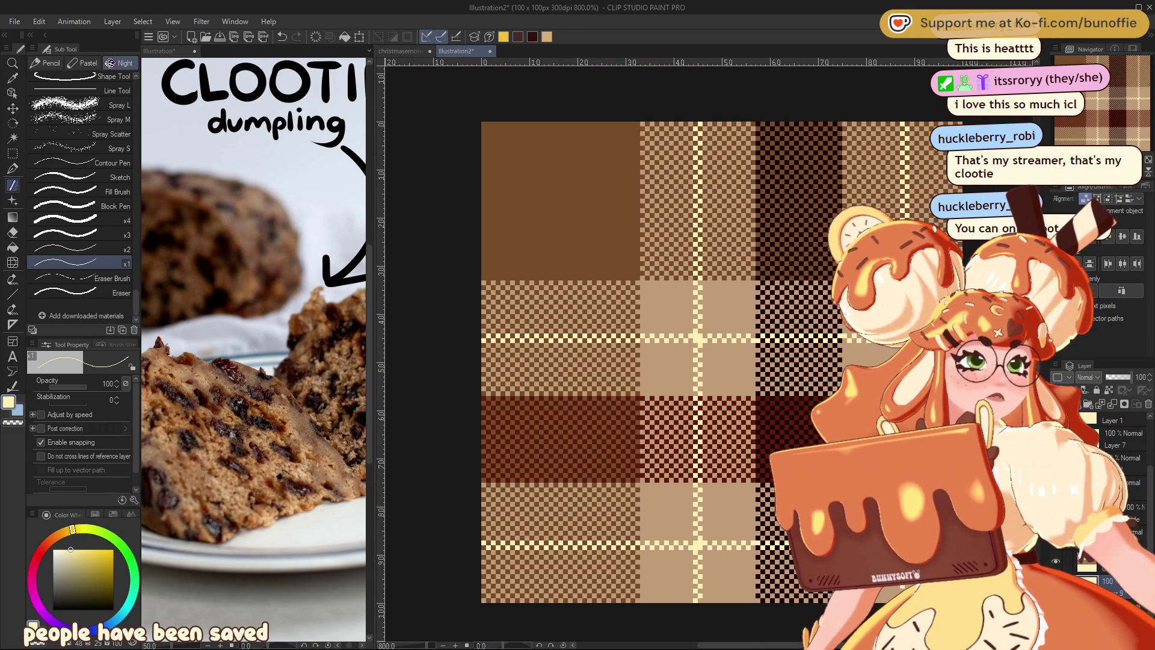
scroll(710, 354, down, 3)
scroll(711, 354, down, 3)
scroll(710, 355, down, 1)
scroll(710, 354, down, 1)
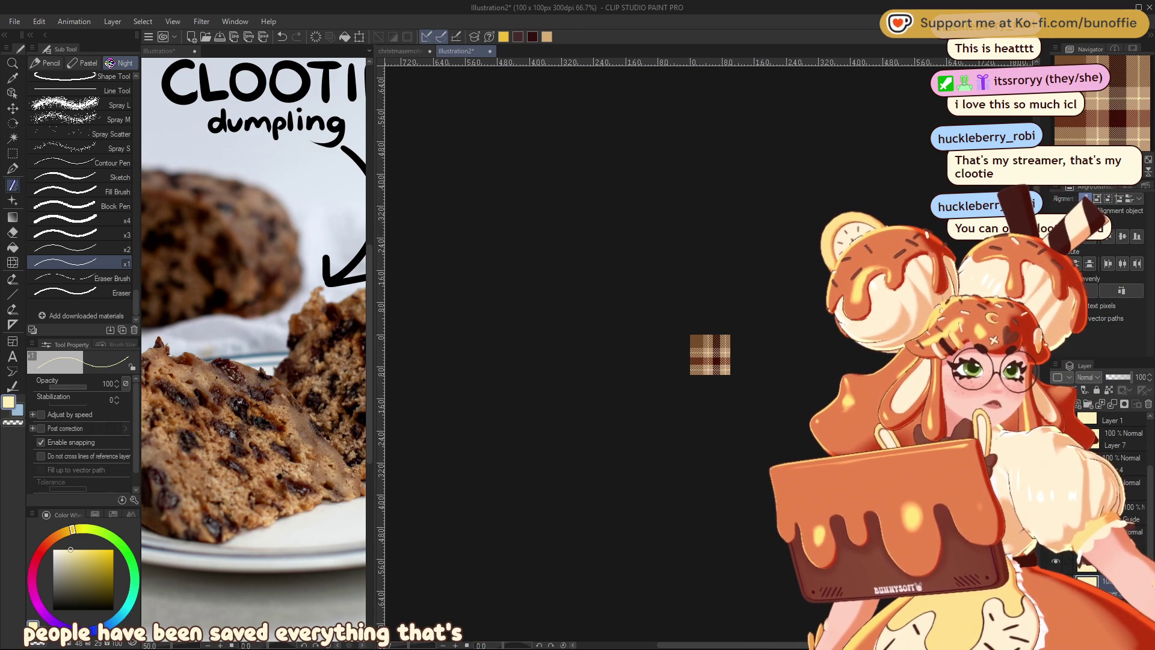
scroll(712, 355, up, 2)
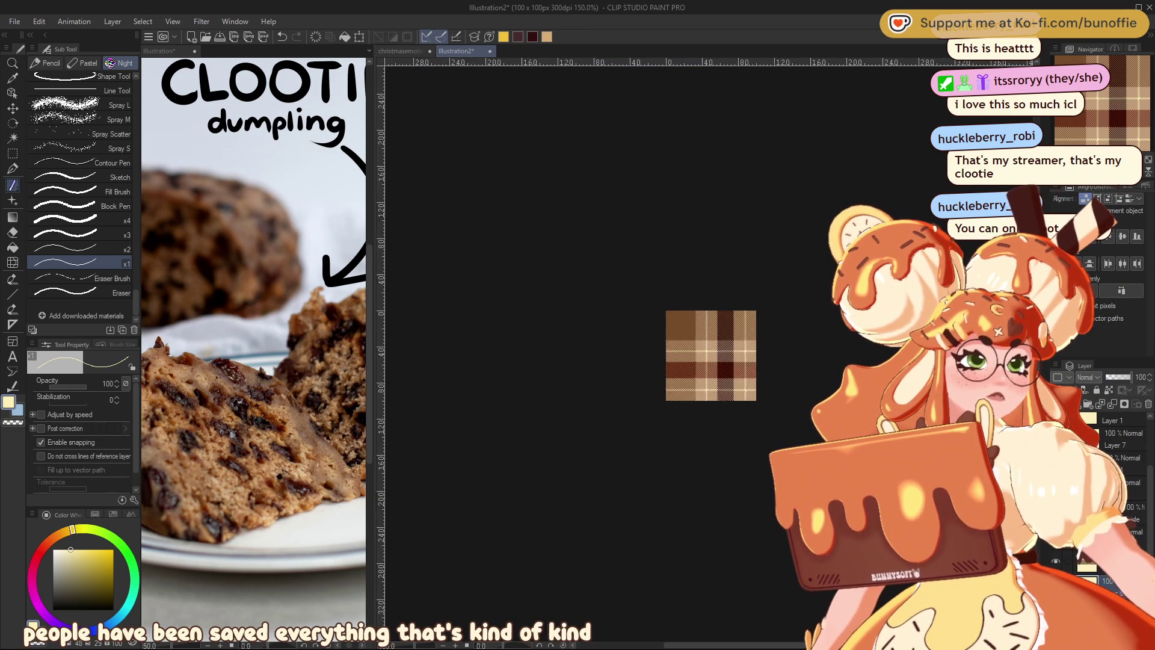
scroll(711, 355, up, 4)
scroll(656, 361, right, 2)
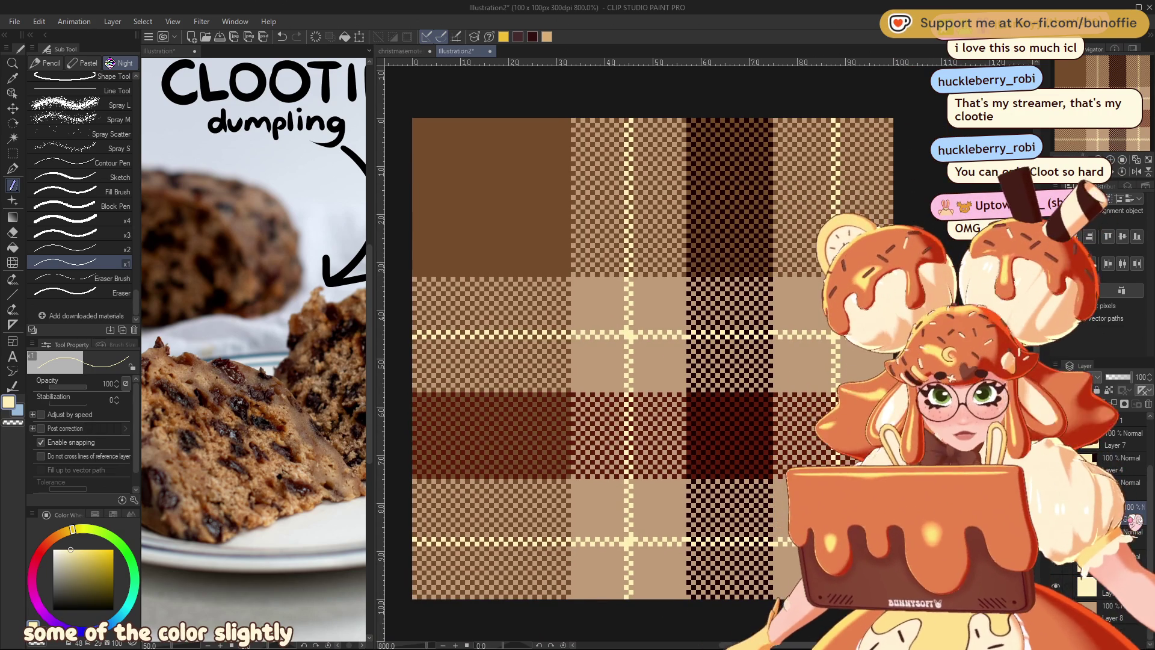
Use Hue/Saturation/Luminosity to push the dark vertical band toward a redder maroon.
key(ctrl+u)
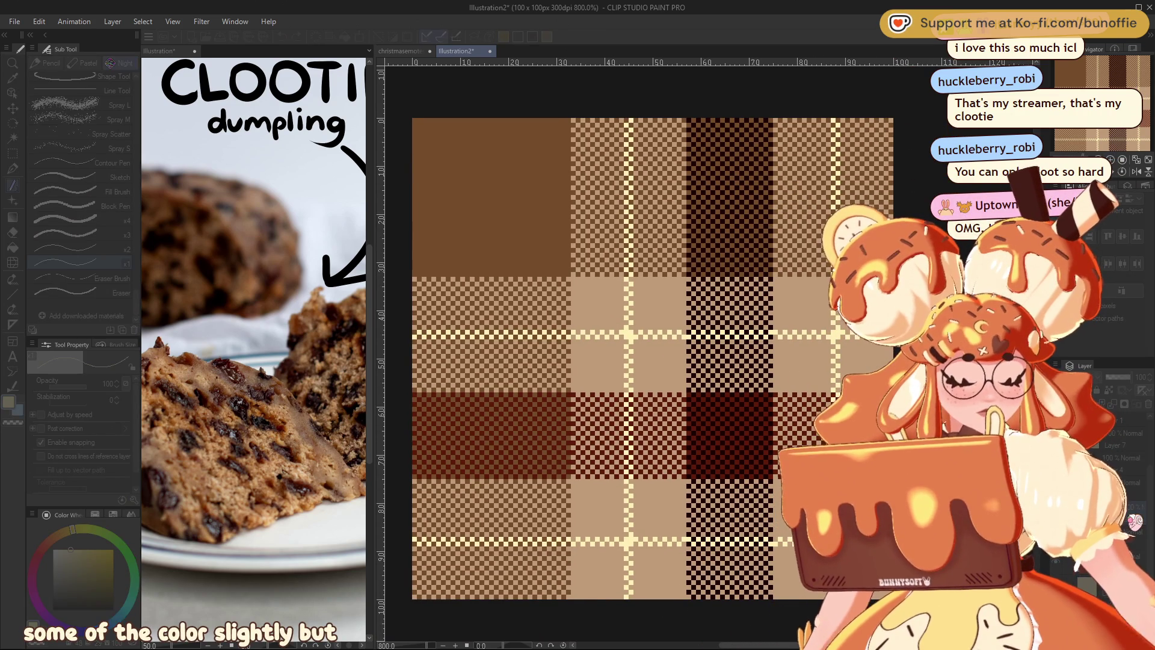
drag(1135, 521, 1120, 521)
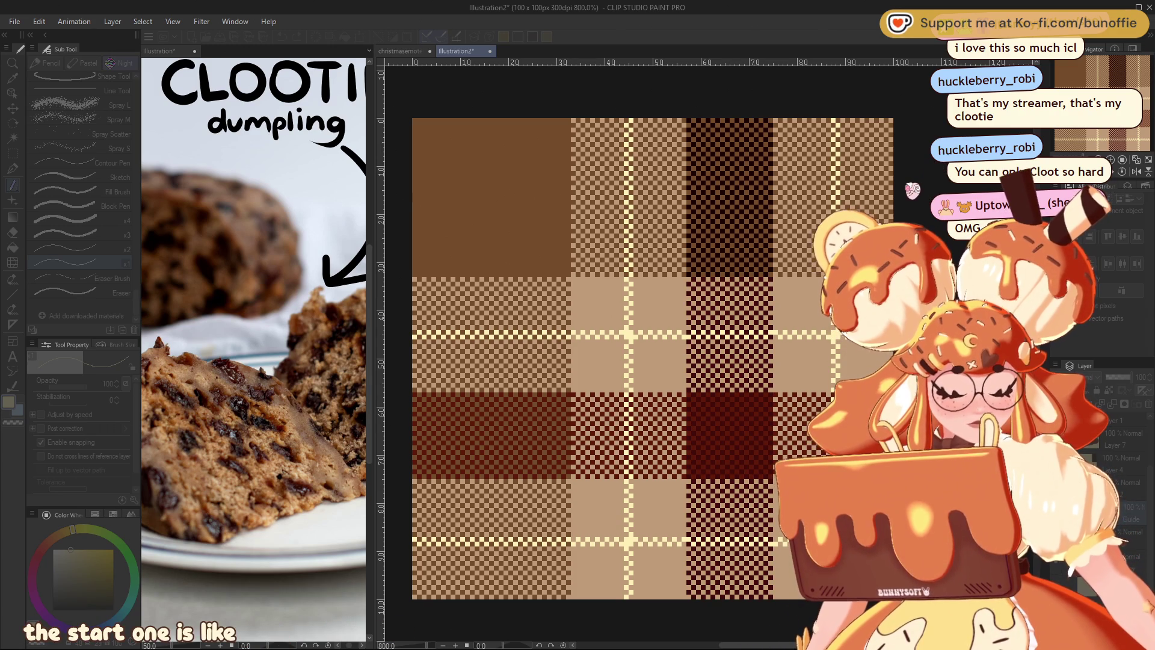
key(ctrl+z)
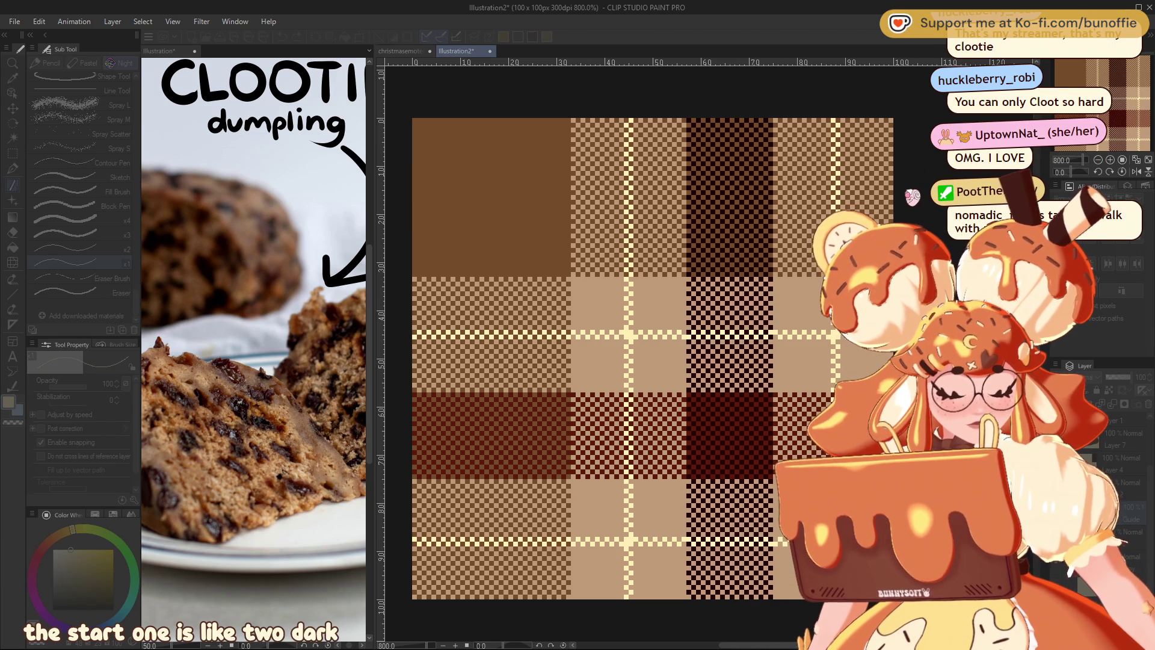
Eyedrop the tile's dark maroon, toggle the dark blocks layer to compare, and pick the Fill tool.
click(716, 400)
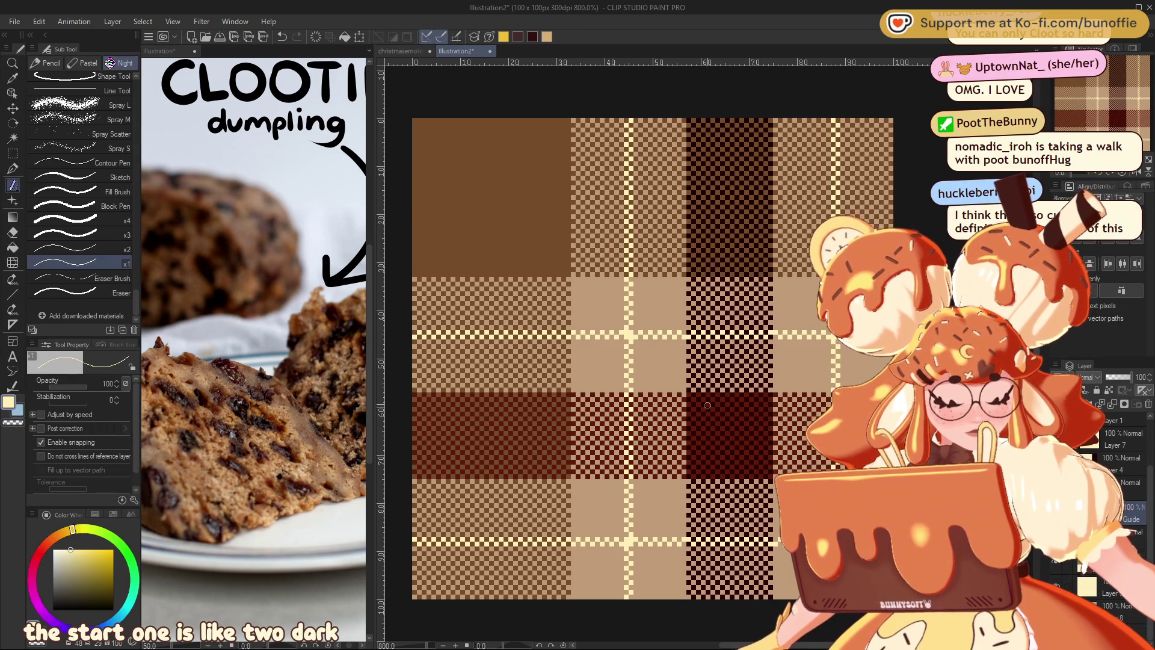
alt+click(724, 366)
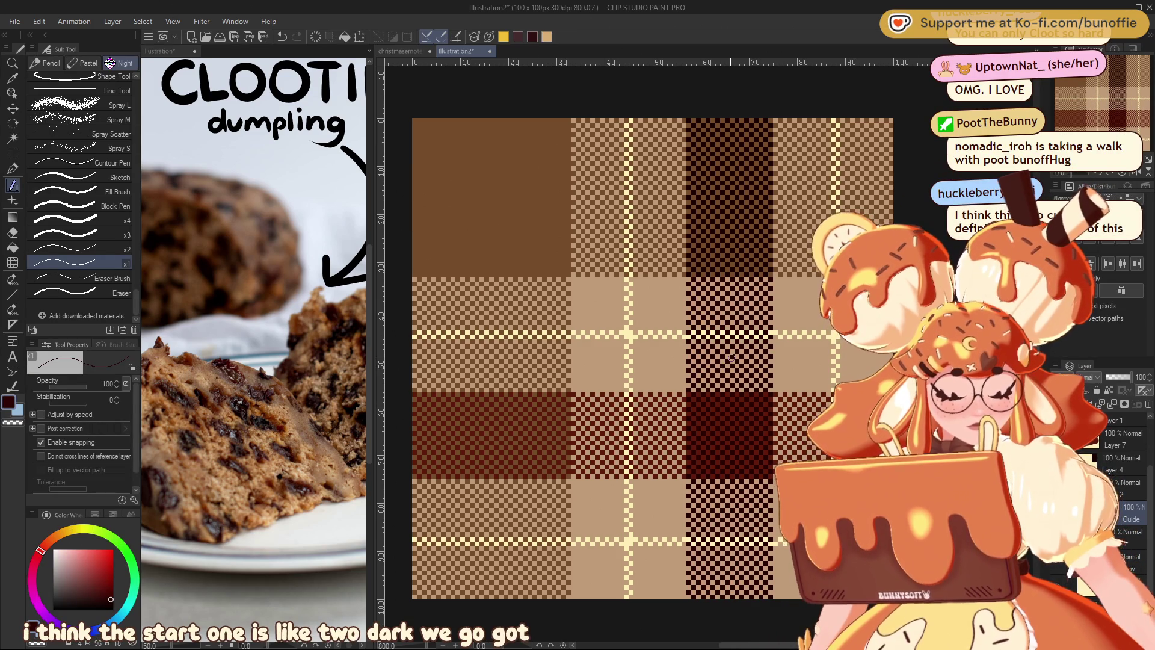
click(1107, 463)
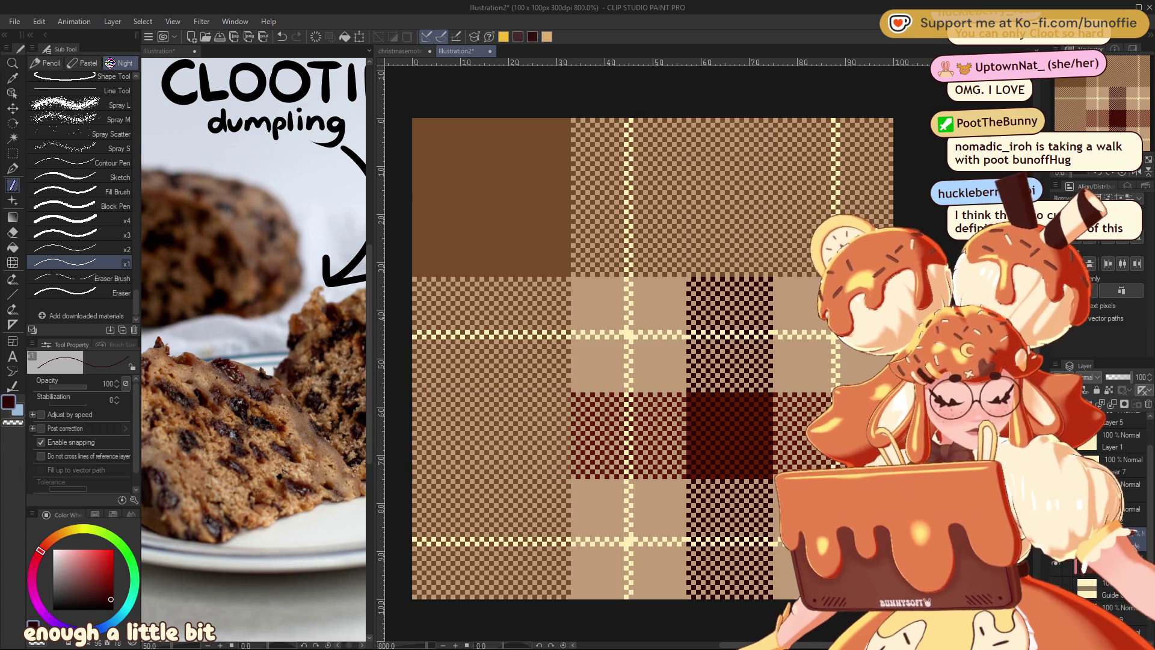
click(1106, 463)
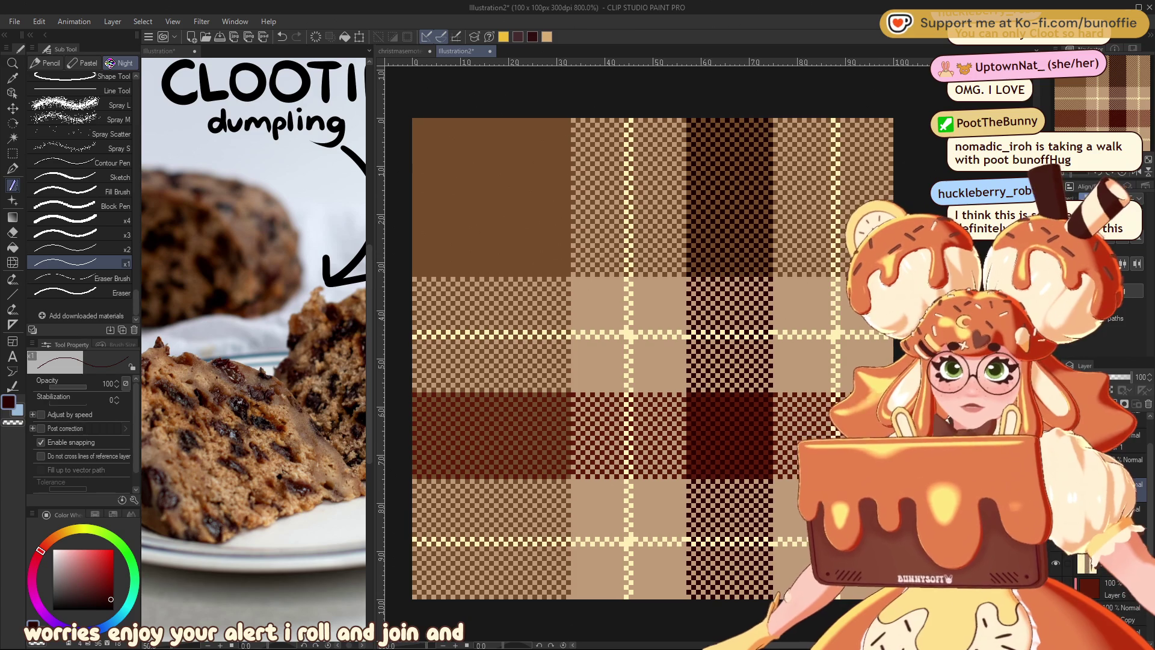
key(g)
key(g)
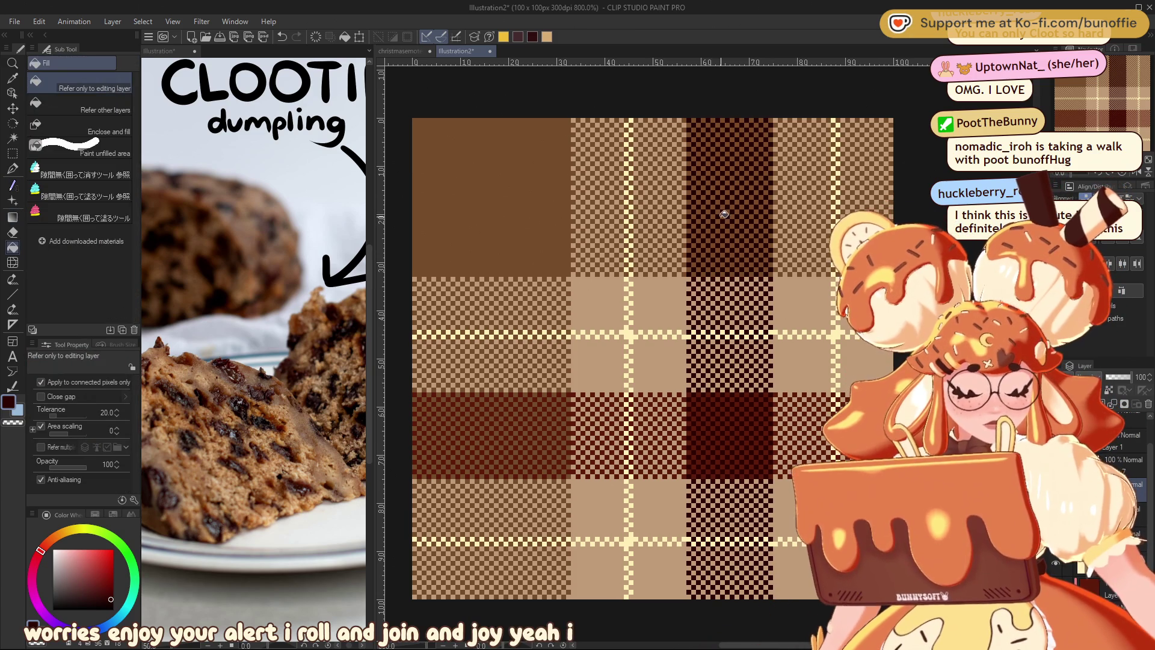
scroll(708, 353, down, 2)
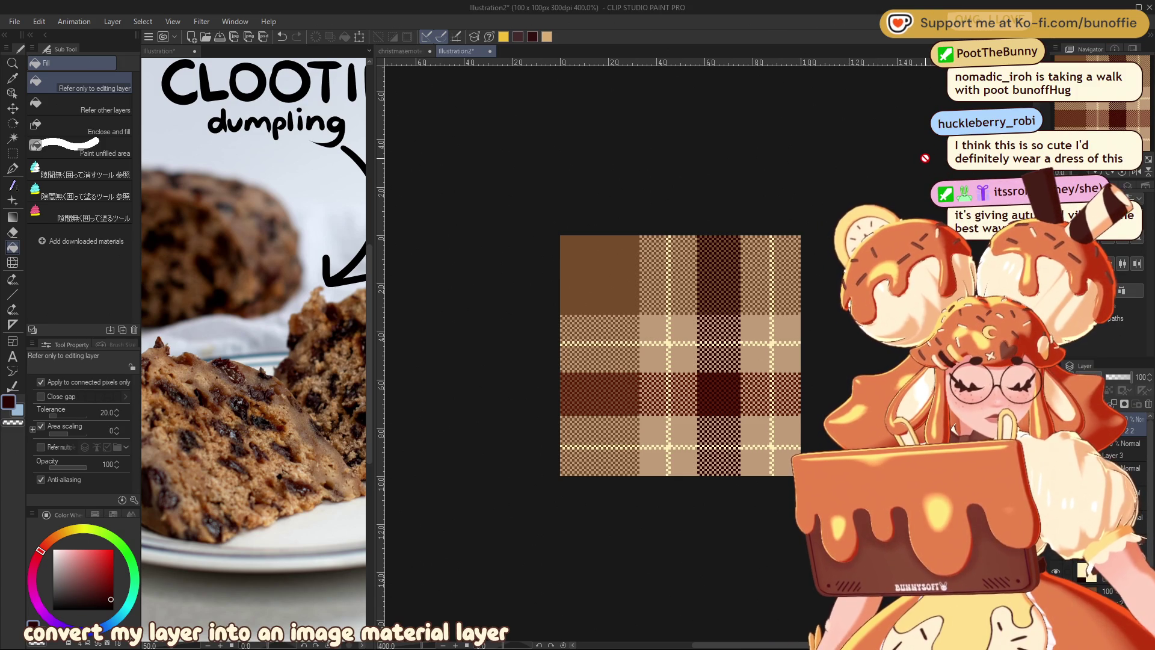
Enable Tiling for the tile layer with the Object tool and scale the pattern to 124%.
click(12, 93)
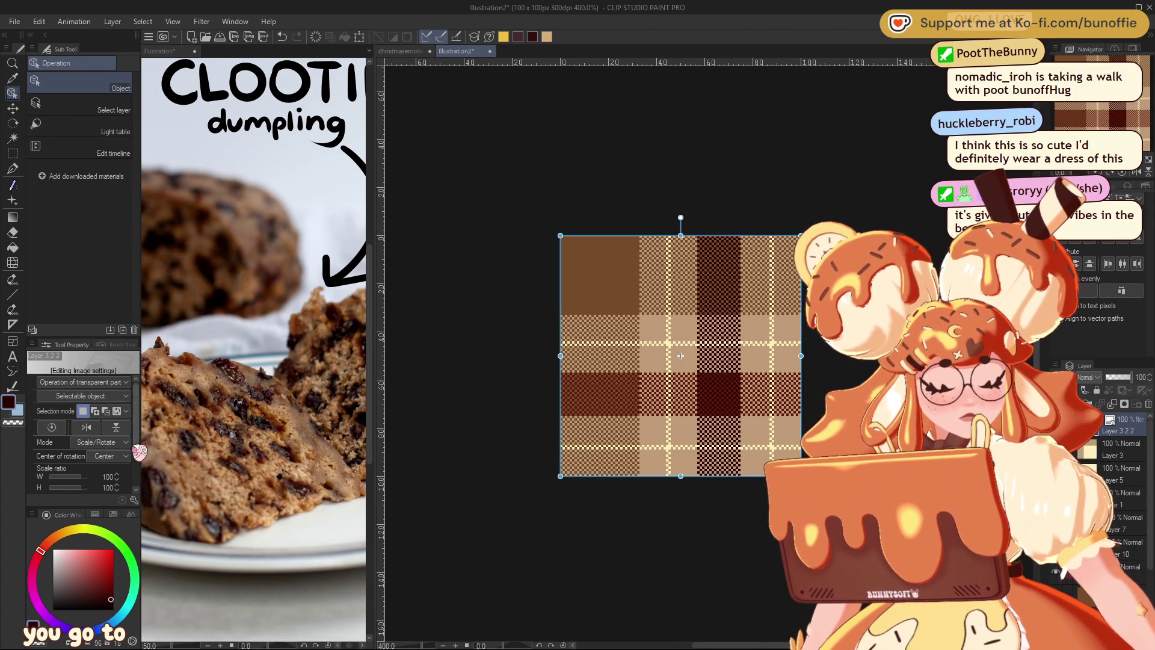
drag(137, 424, 141, 490)
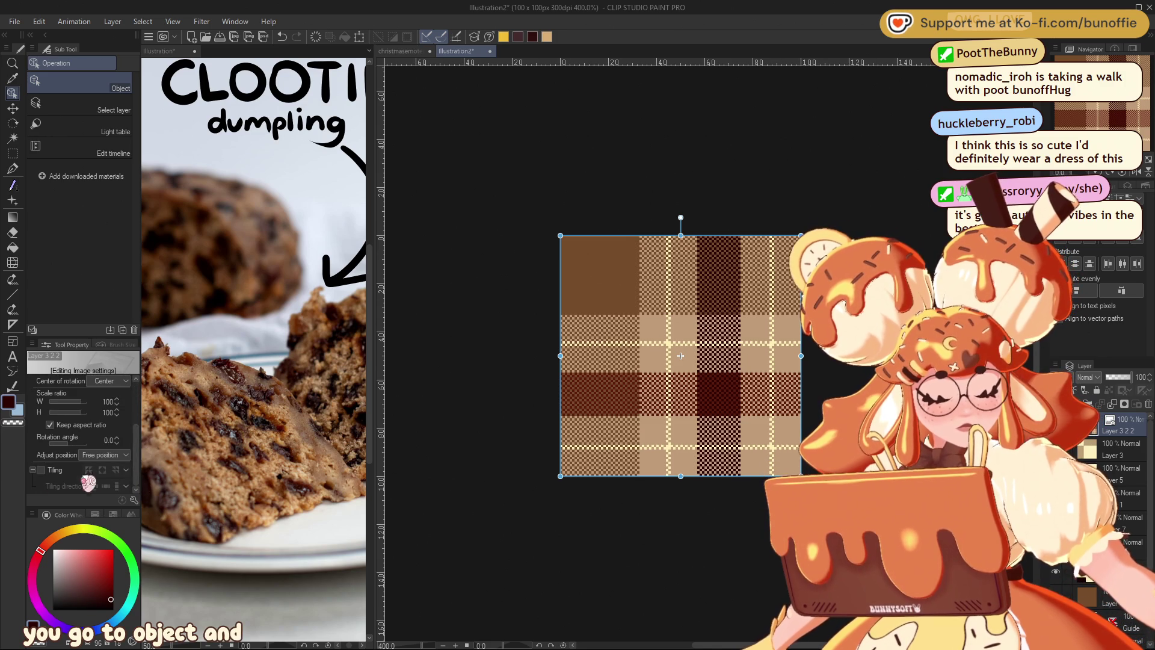
click(41, 470)
mouse_move(801, 235)
mouse_down()
mouse_move(748, 318)
mouse_move(629, 412)
mouse_move(780, 260)
mouse_move(584, 455)
mouse_up()
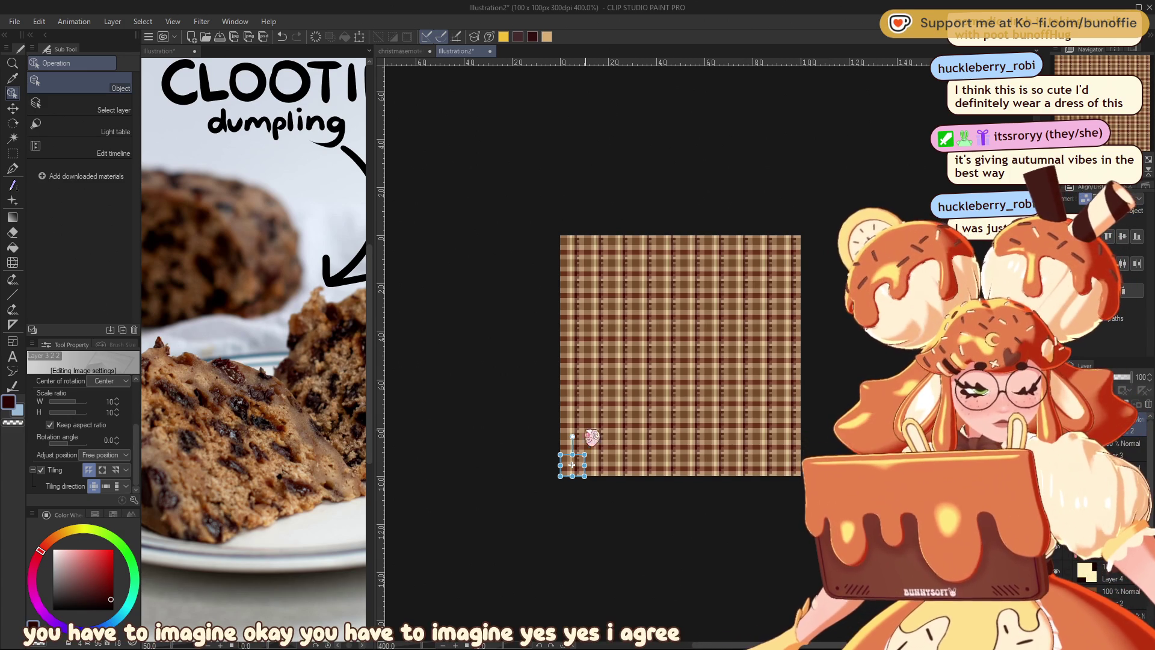
mouse_move(584, 454)
mouse_down()
mouse_move(781, 293)
mouse_move(801, 235)
mouse_move(929, 222)
mouse_up()
drag(927, 223, 966, 184)
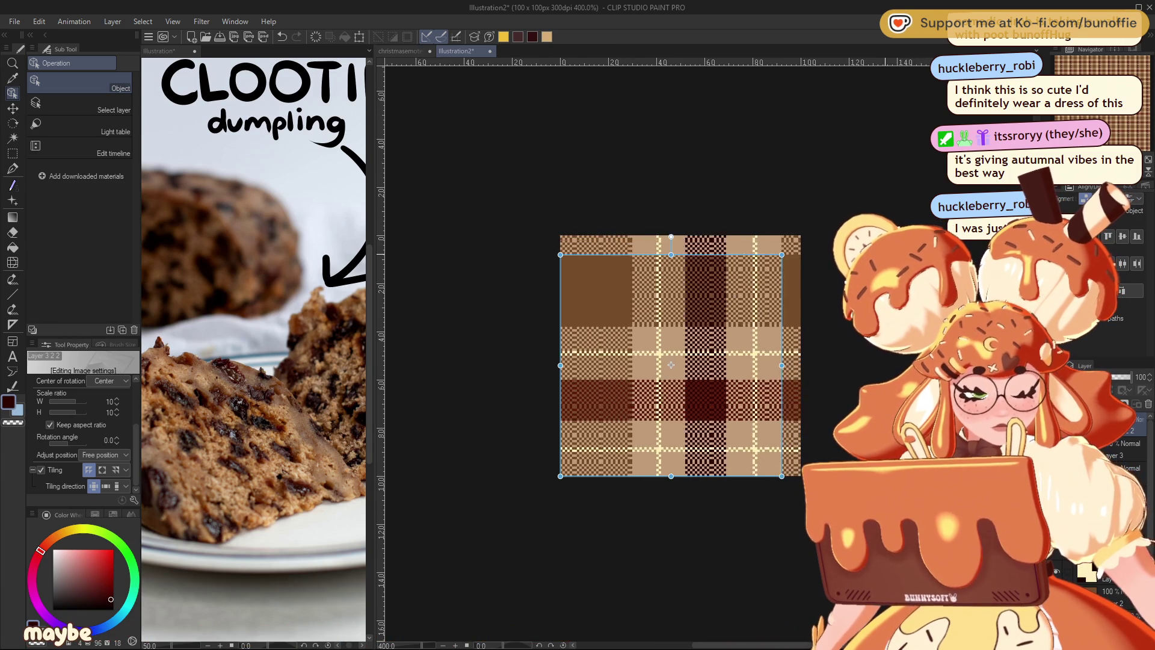
drag(851, 185, 859, 177)
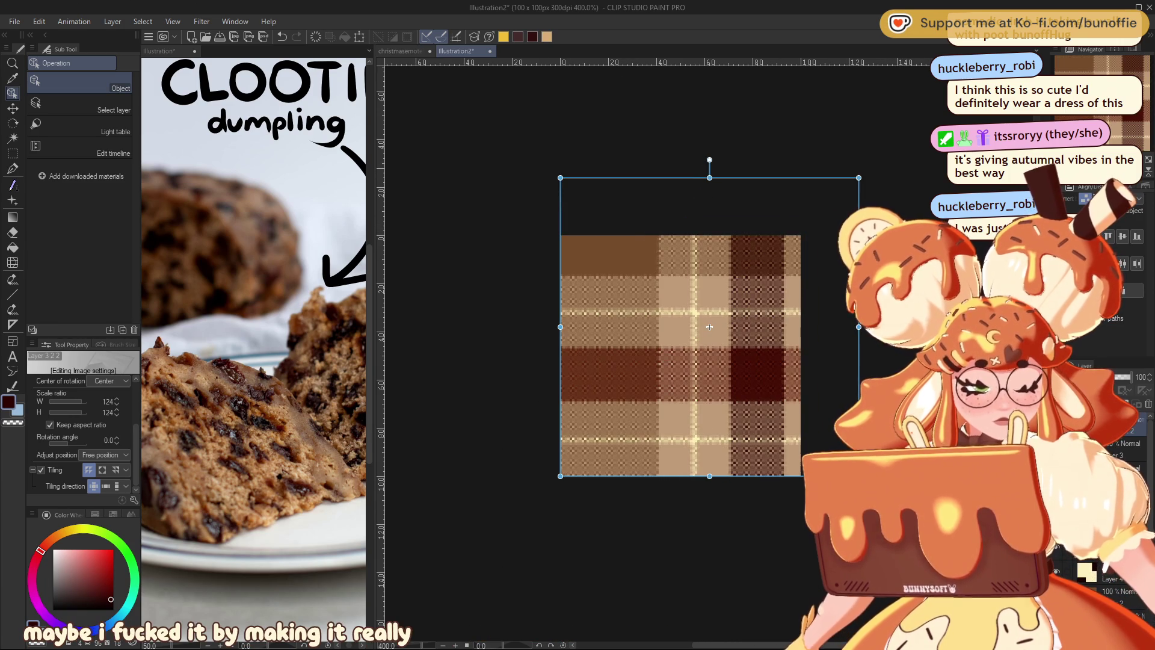
Shrink the tiled pattern and pan around to check that the seams repeat cleanly.
scroll(709, 327, down, 5)
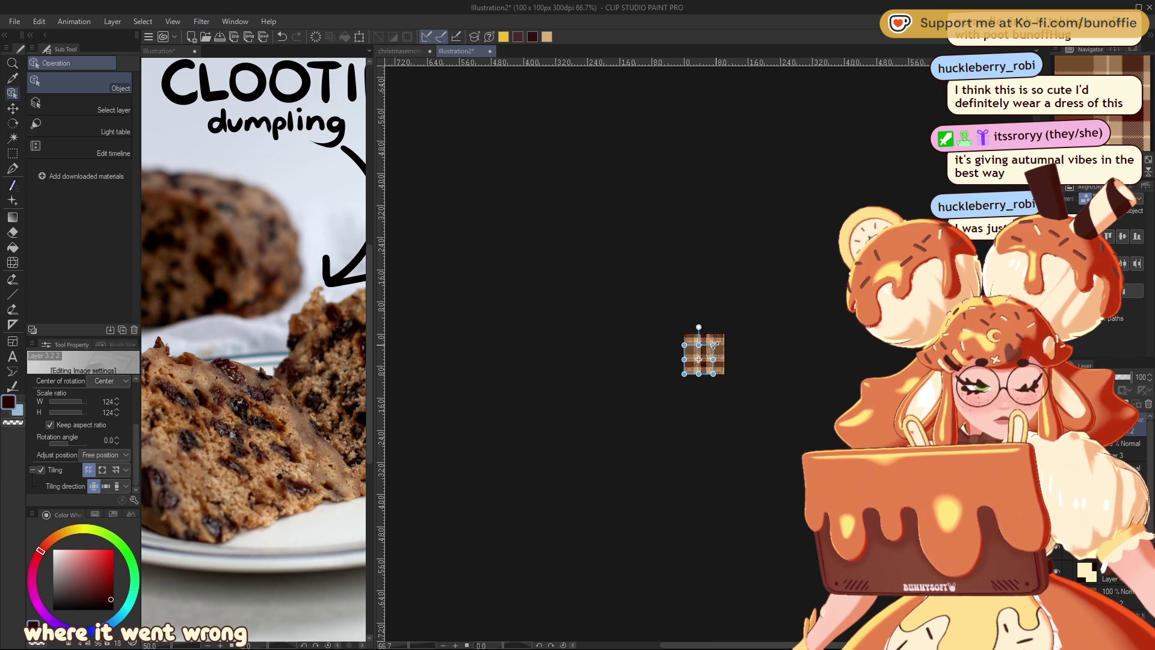
drag(693, 366, 693, 366)
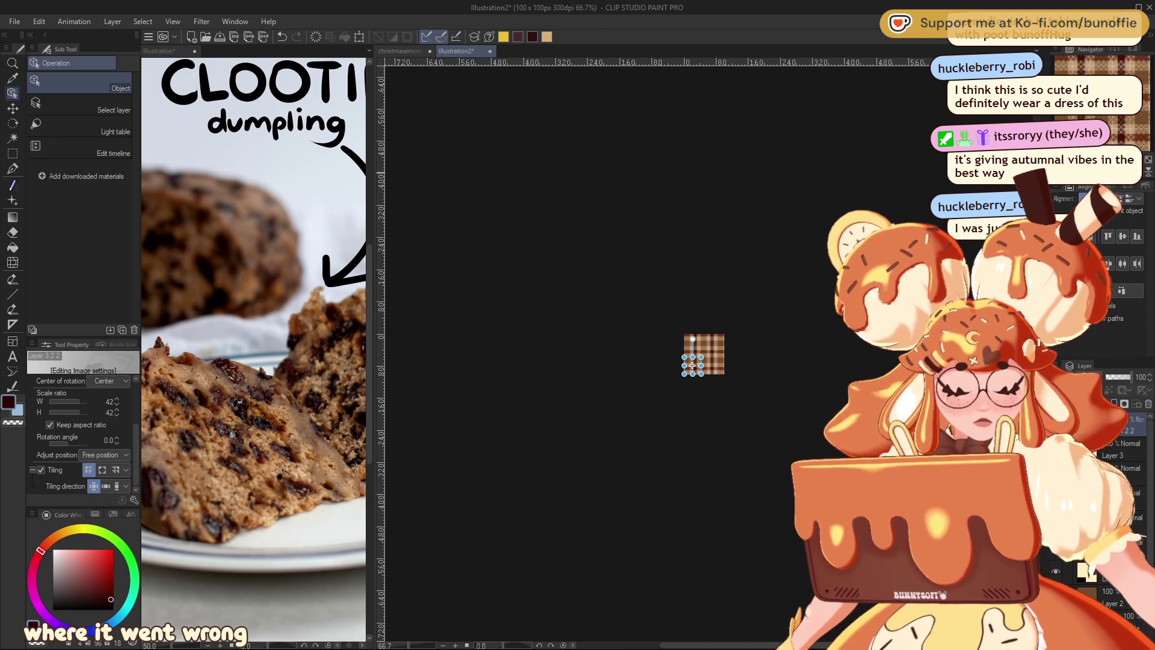
scroll(693, 365, up, 3)
scroll(693, 365, up, 5)
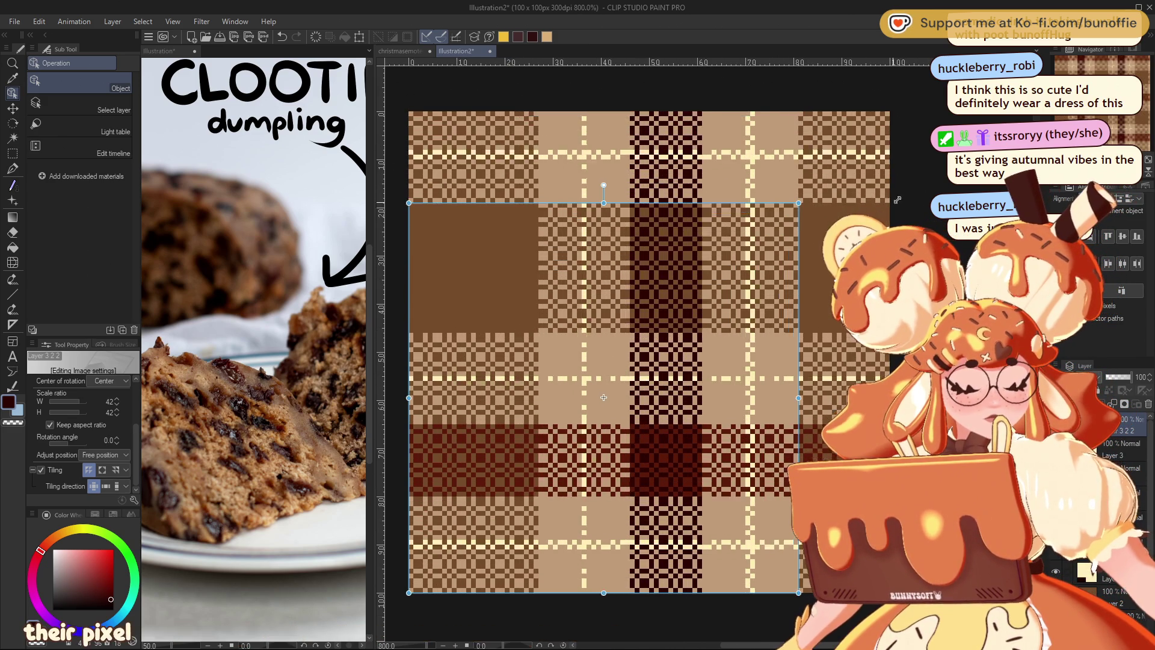
drag(624, 377, 420, 352)
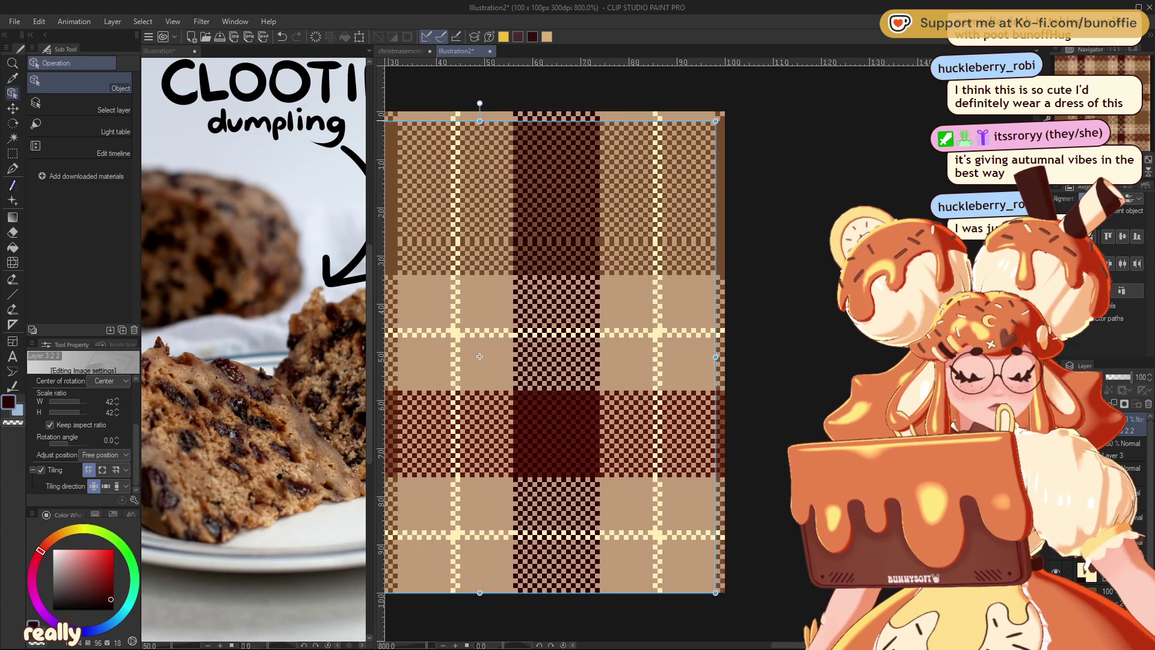
scroll(632, 354, down, 4)
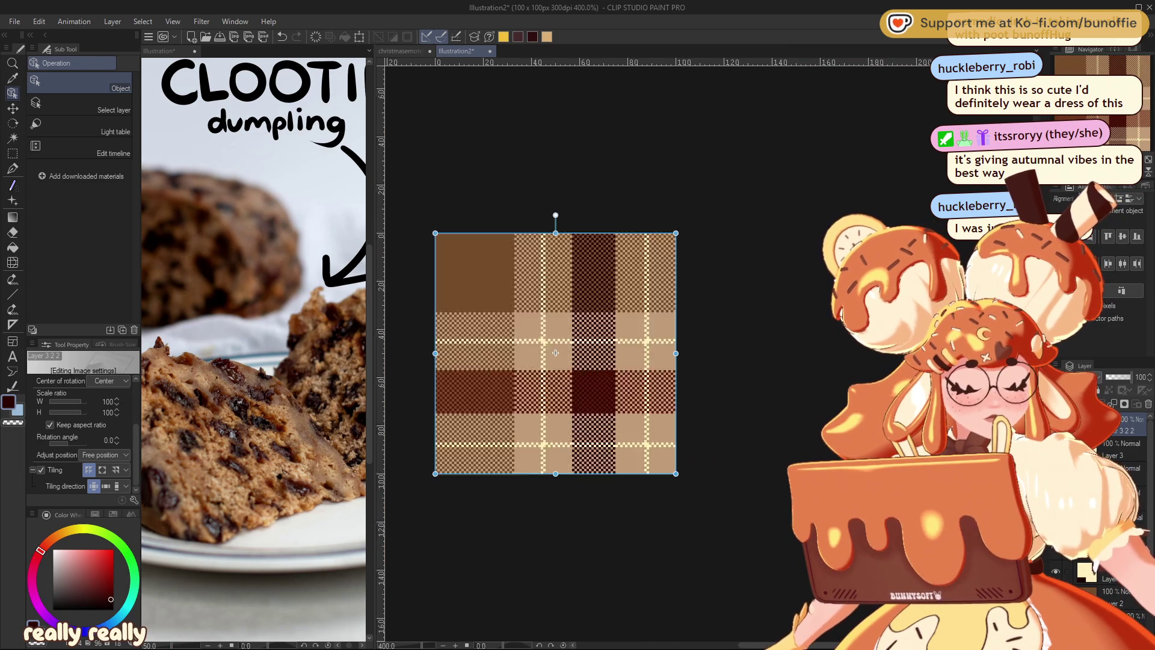
drag(633, 354, 677, 354)
mouse_move(738, 293)
mouse_down()
mouse_move(668, 362)
mouse_move(737, 292)
mouse_up()
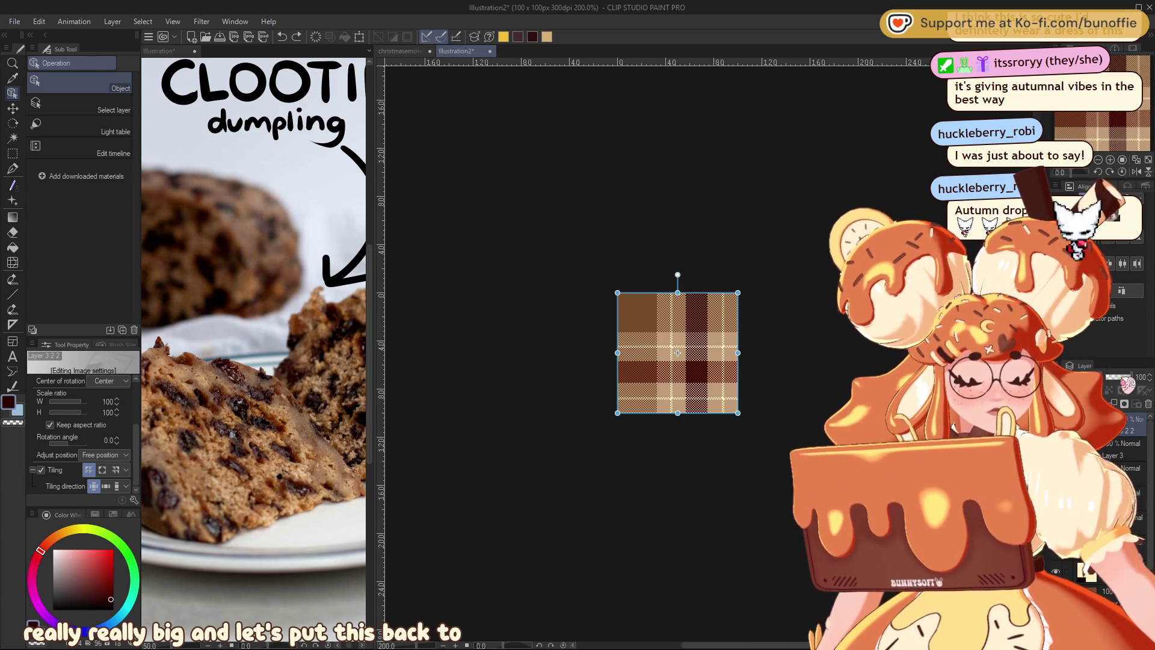
Return to the christmasemotes document and zoom out to fit the whole artwork.
click(418, 52)
click(1099, 161)
click(1099, 161)
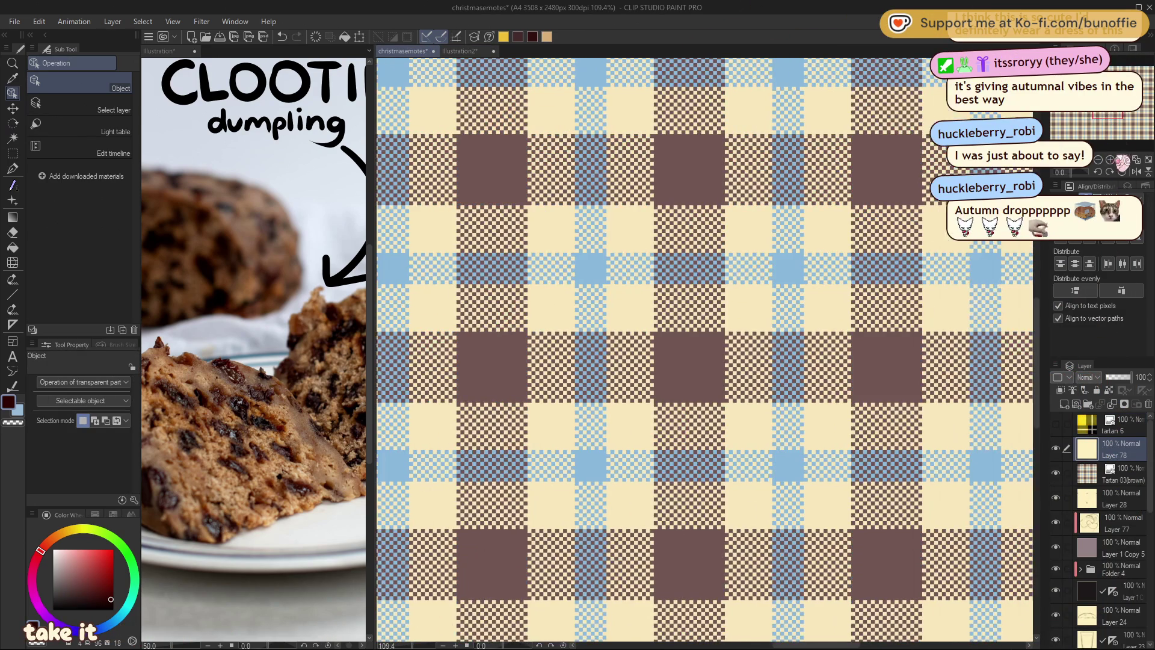
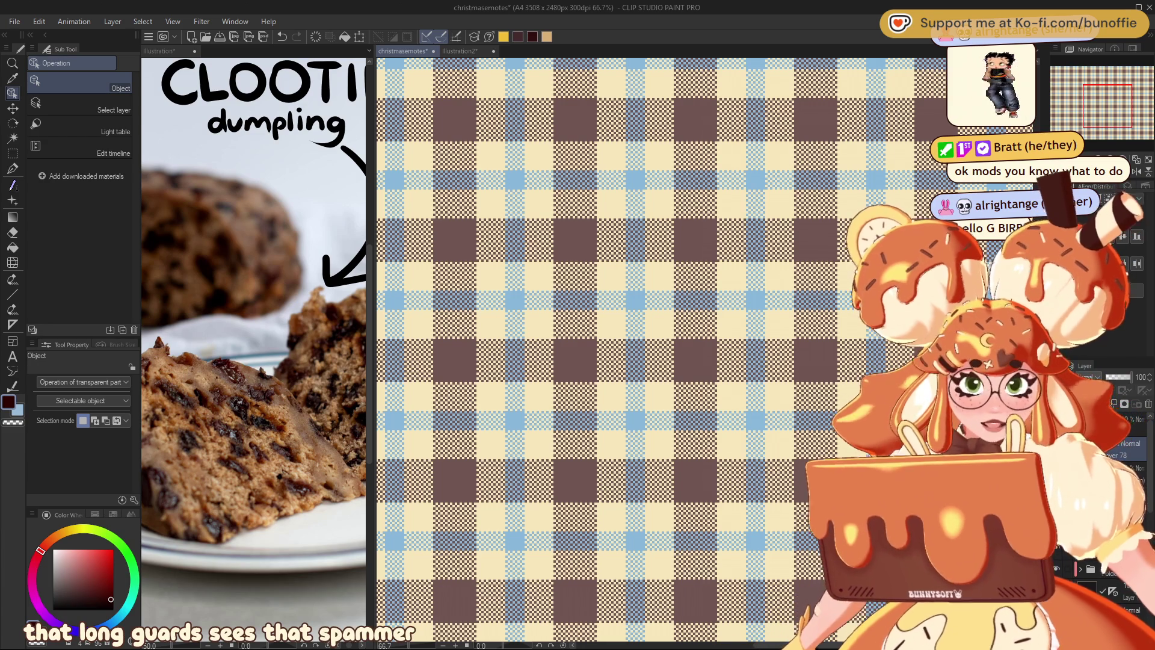
Switch to the brown tartan layer (Layer 322 Copy) and start scaling its tile to about double.
scroll(662, 349, right, 3)
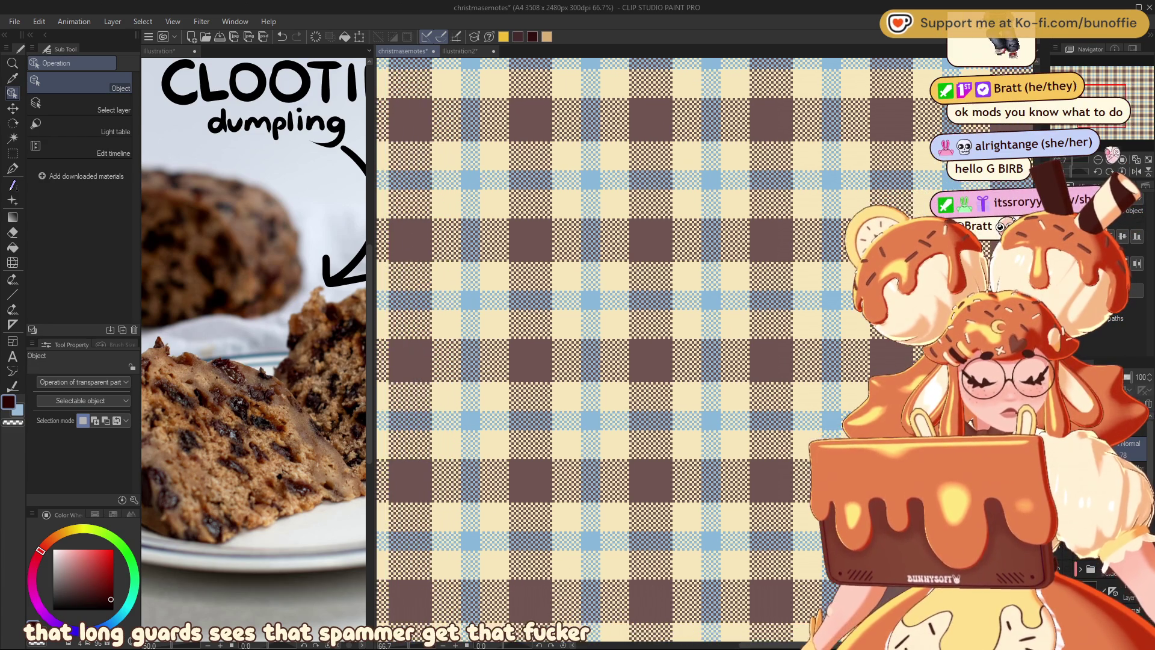
scroll(1106, 106, down, 2)
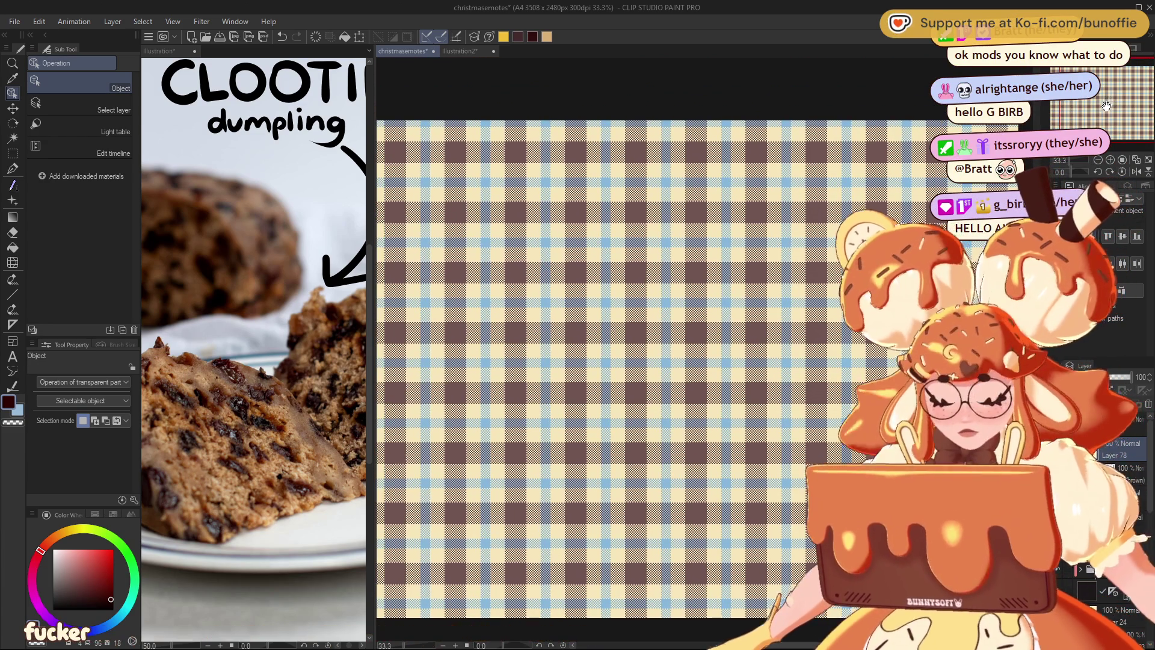
key(ctrl+z)
scroll(560, 257, down, 3)
scroll(418, 175, up, 2)
drag(427, 192, 497, 263)
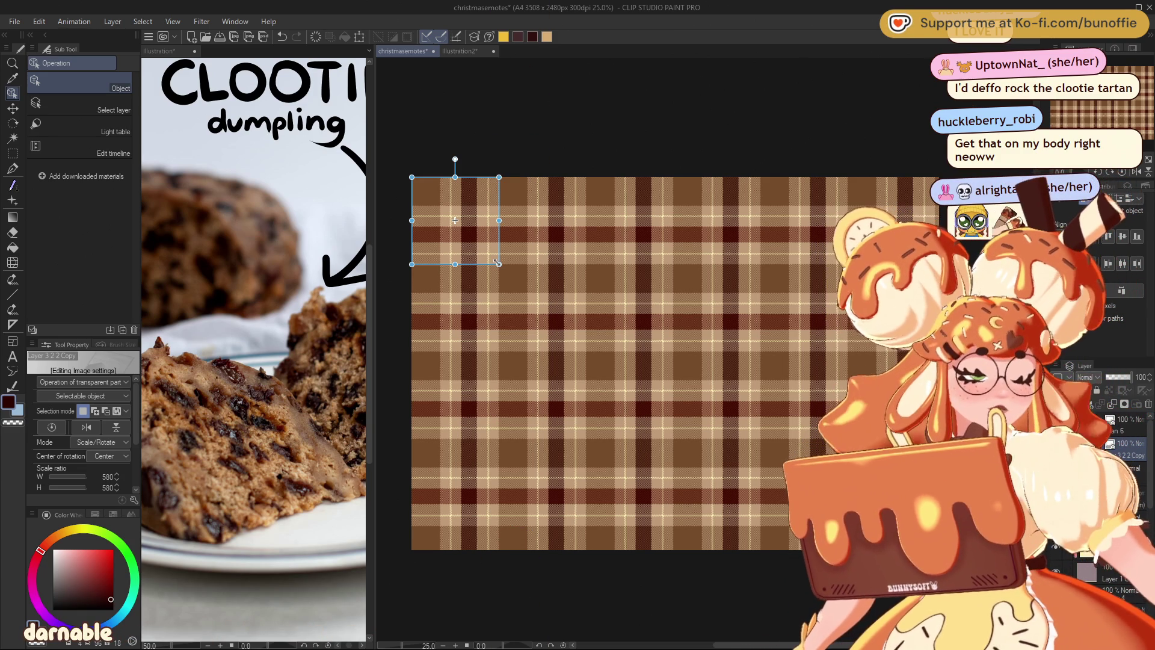
Adjust the brown tartan tile to a scale ratio of about 536 for small, dense checks.
drag(499, 264, 663, 421)
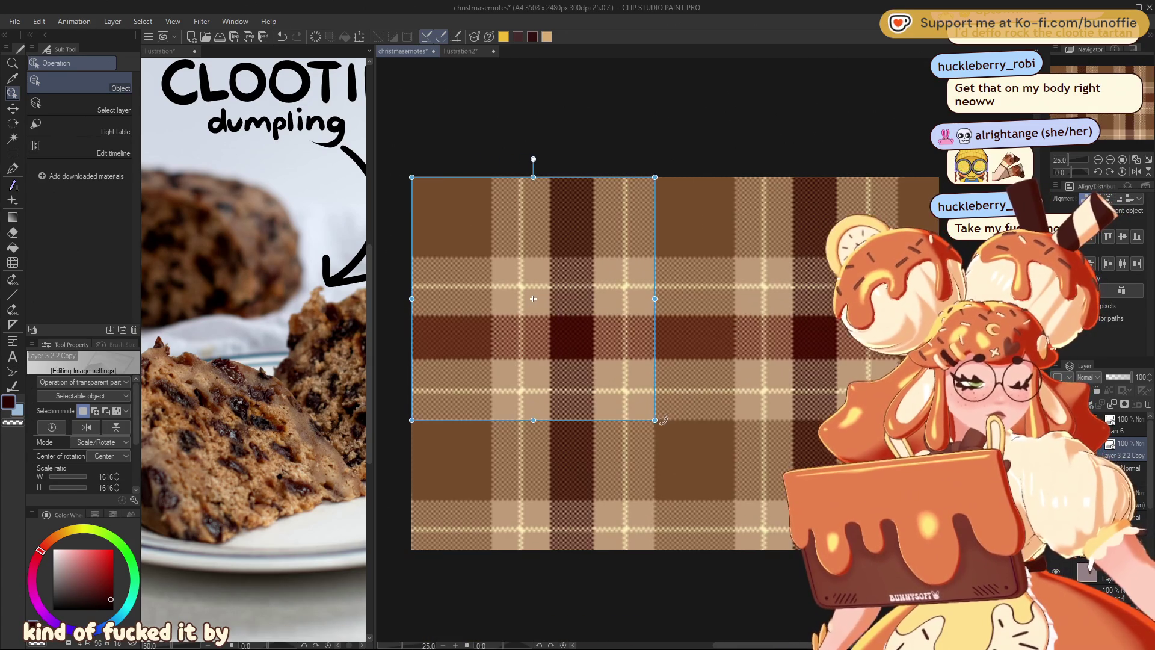
mouse_move(662, 421)
mouse_down()
mouse_move(480, 293)
mouse_move(469, 268)
mouse_up()
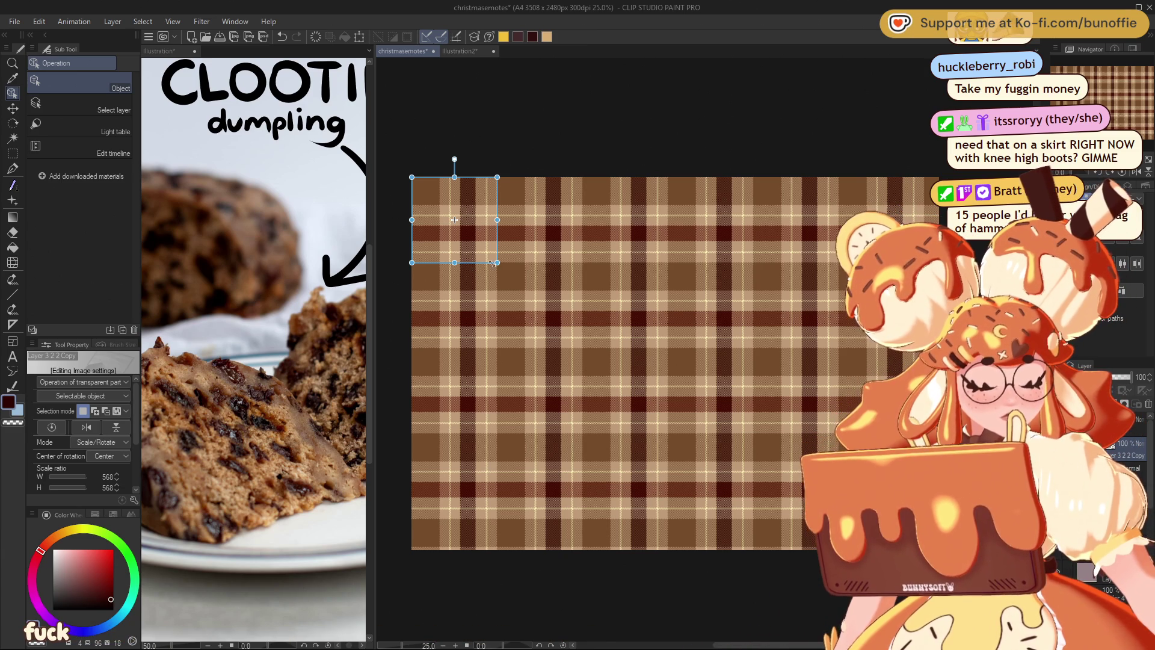
drag(497, 262, 493, 258)
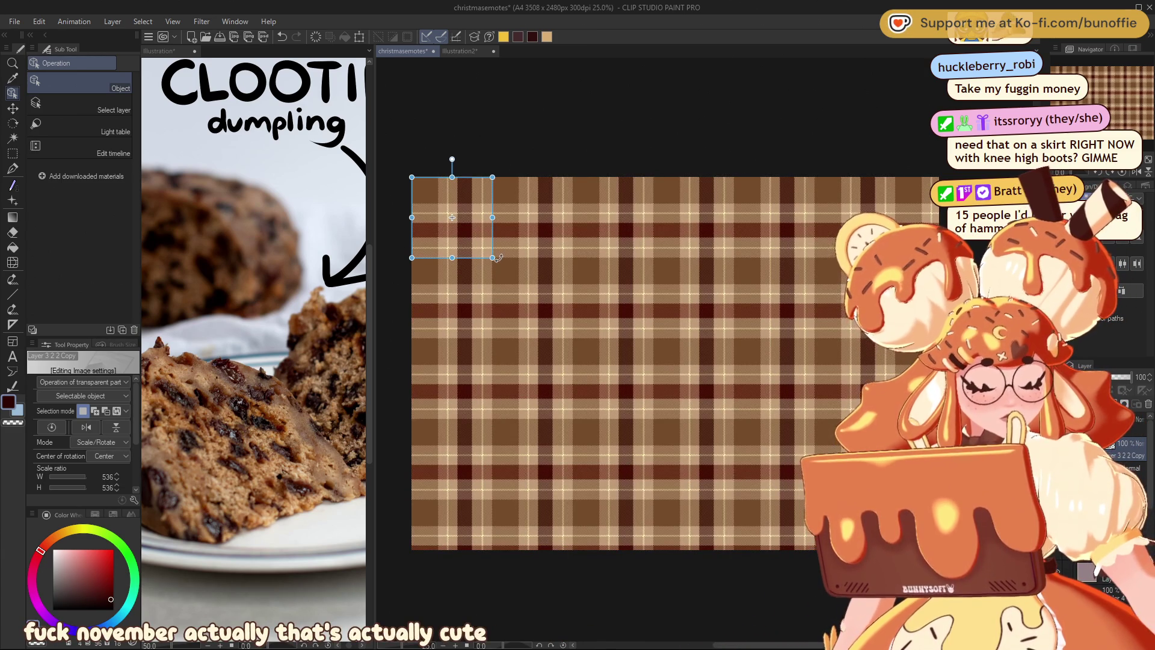
drag(493, 259, 498, 265)
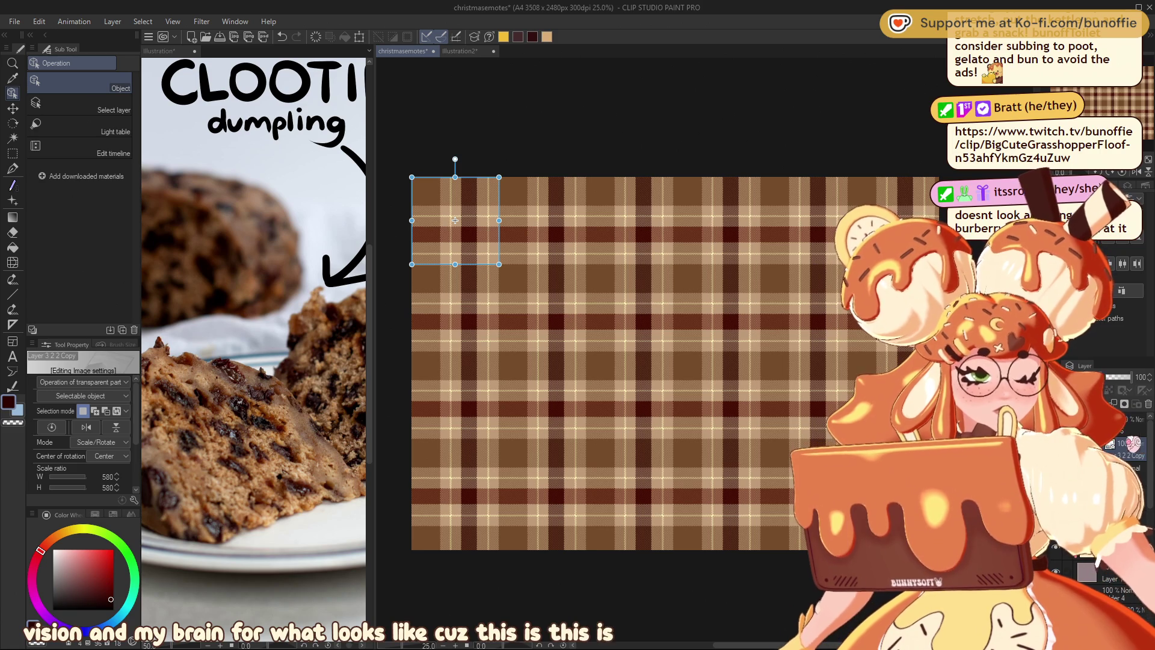
Commit the tartan's new scale and paste the Burberry scarf photo onto the canvas.
key(Return)
key(ctrl+v)
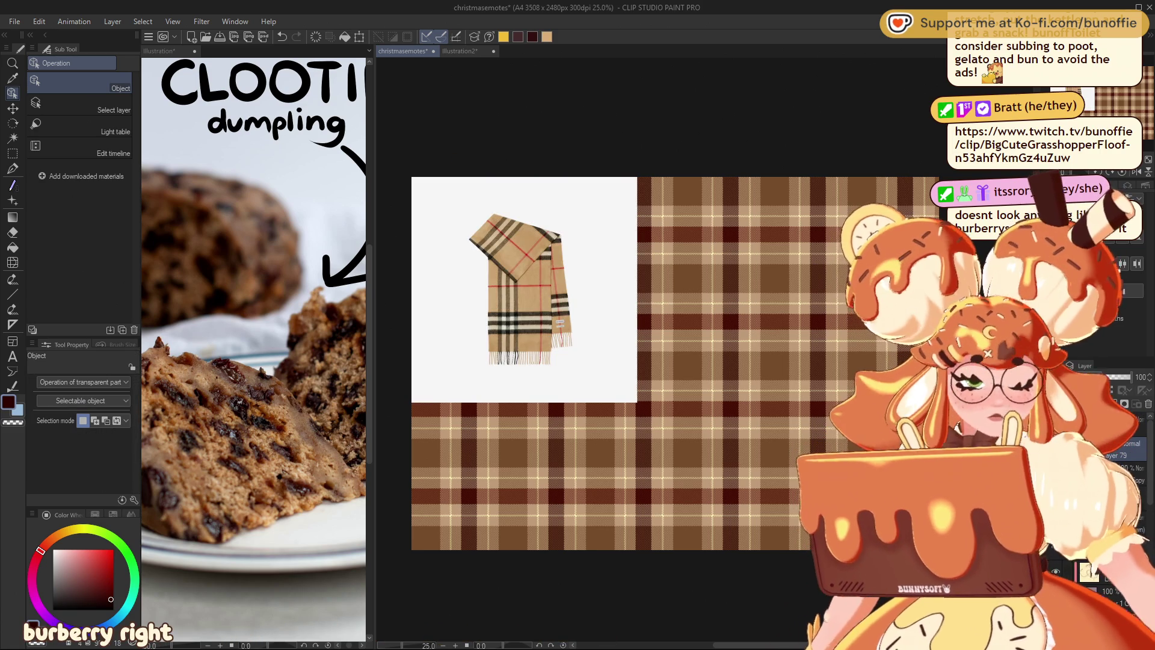
Move the Burberry scarf image to the right of the page and zoom in on it.
click(15, 108)
drag(546, 303, 824, 335)
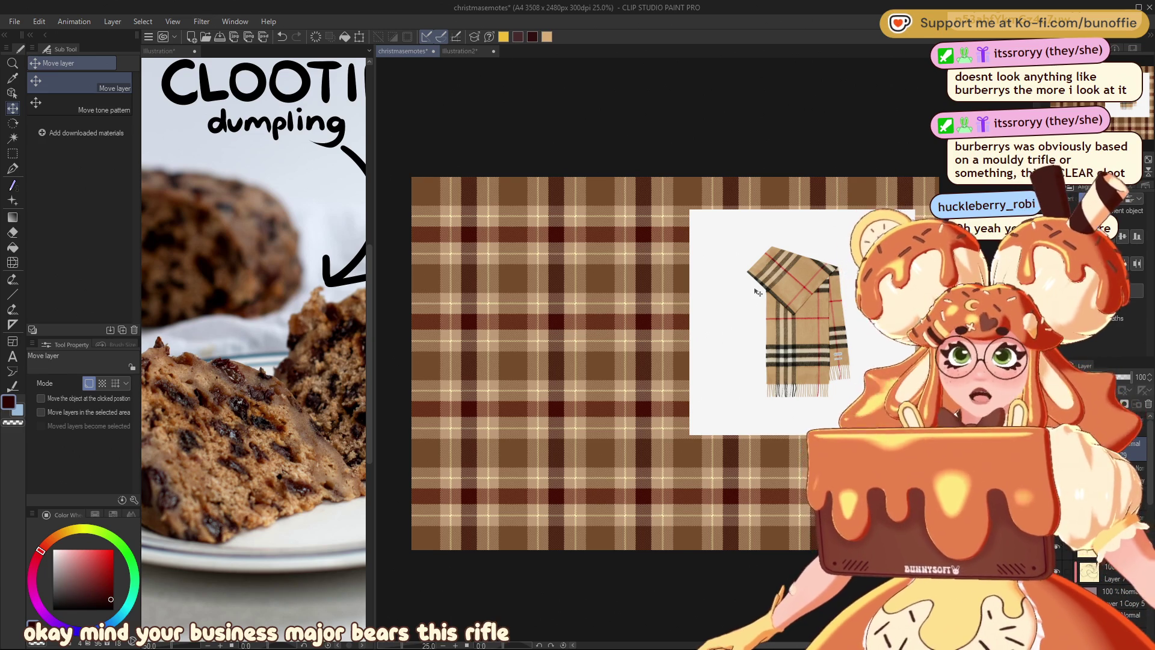
key(ctrl+plus)
key(ctrl+plus)
drag(1053, 105, 1124, 107)
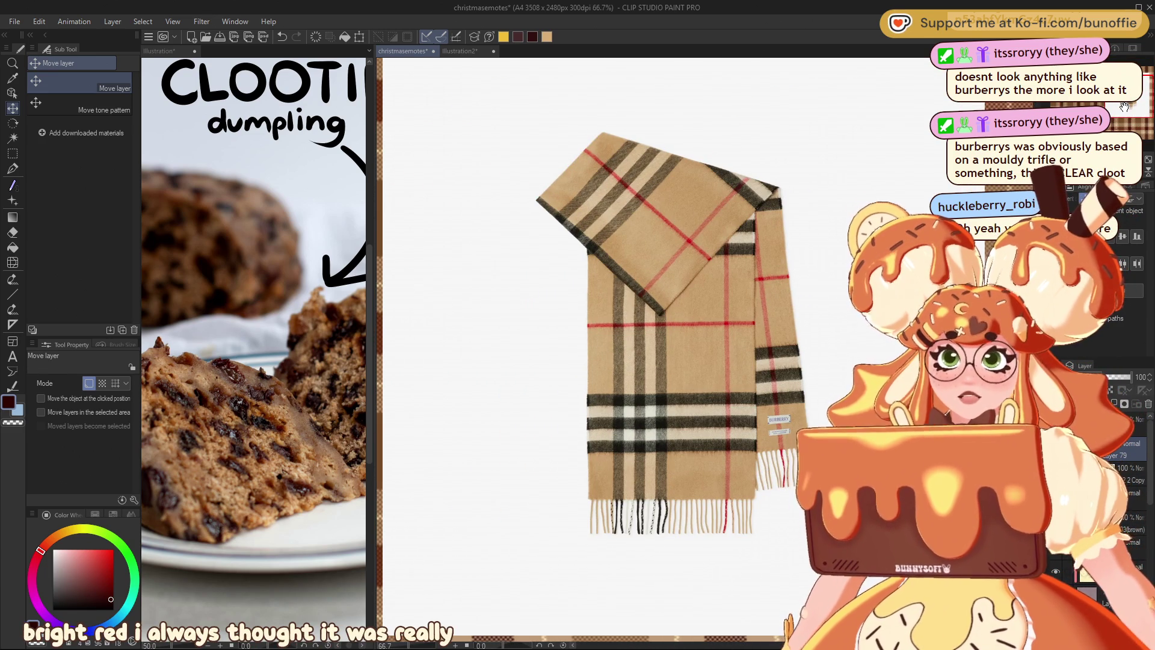
drag(1125, 107, 1121, 142)
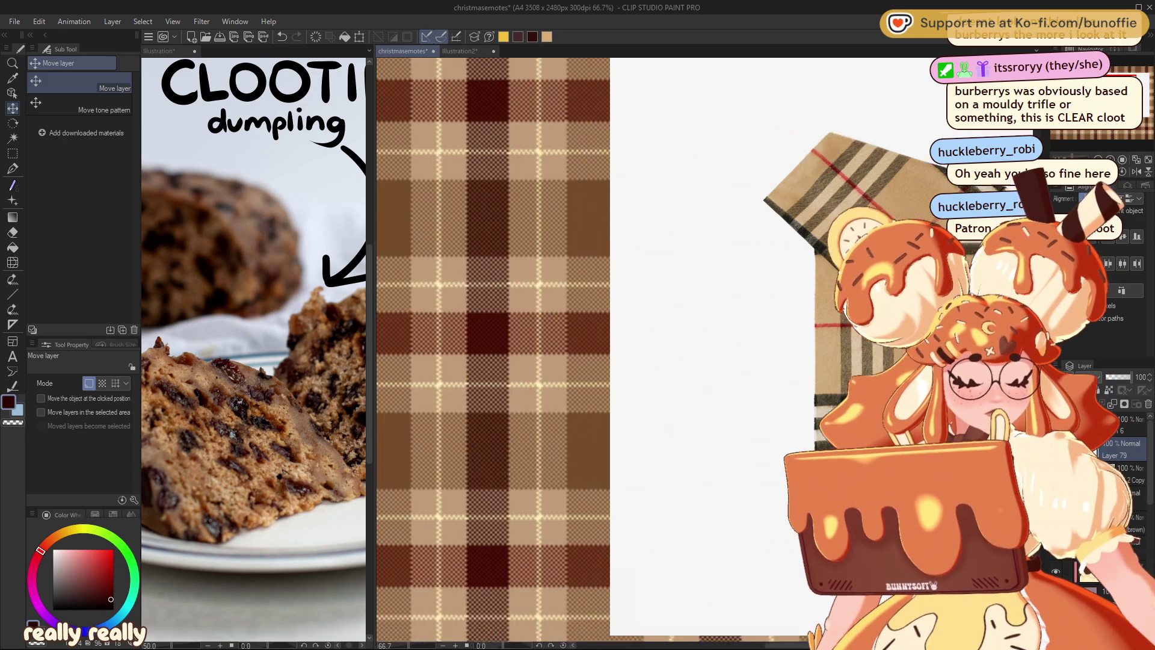
scroll(1120, 142, down, 3)
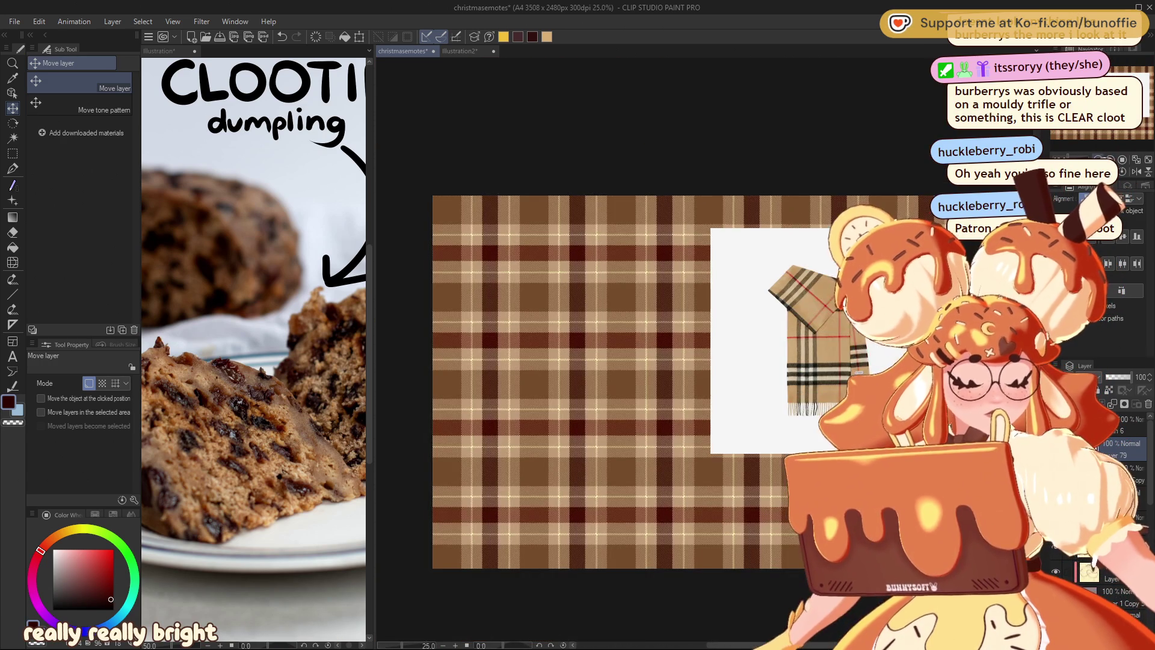
drag(1121, 142, 1118, 144)
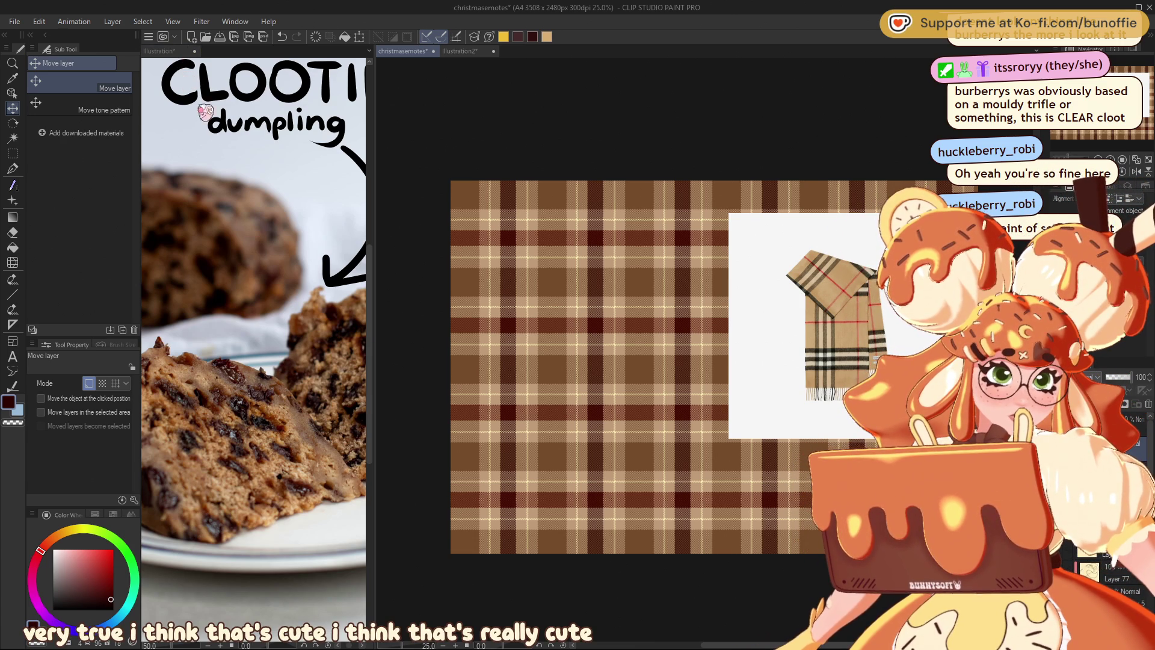
Close the Clootie dumpling split view and return to the christmasemotes document.
key(ctrl+Tab)
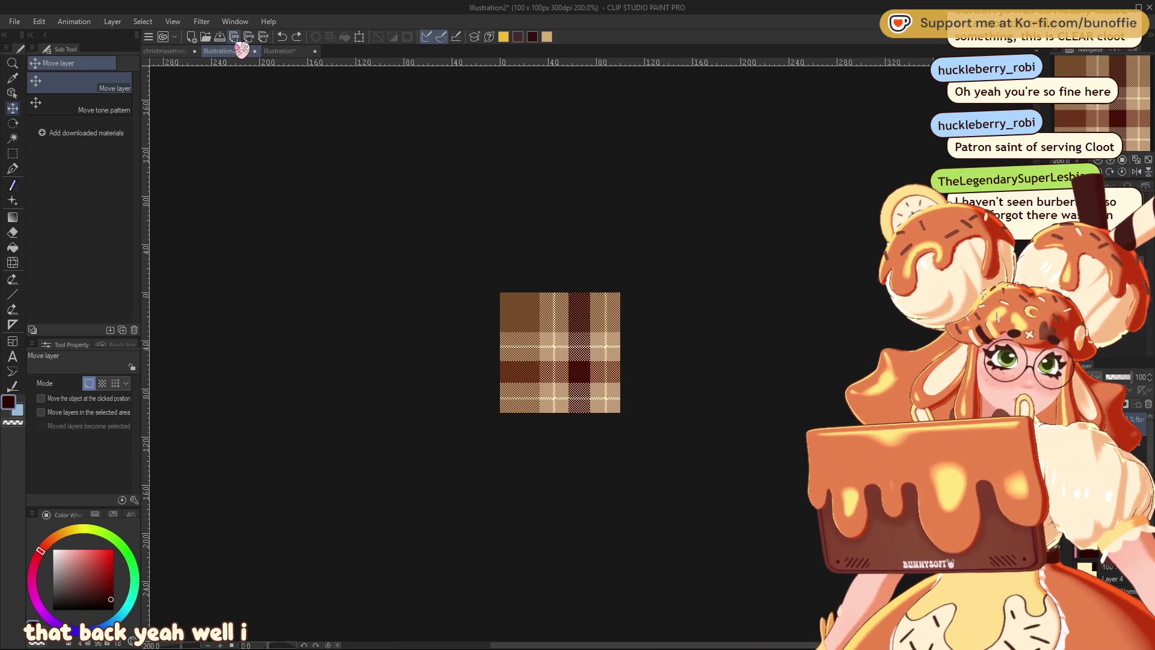
click(242, 50)
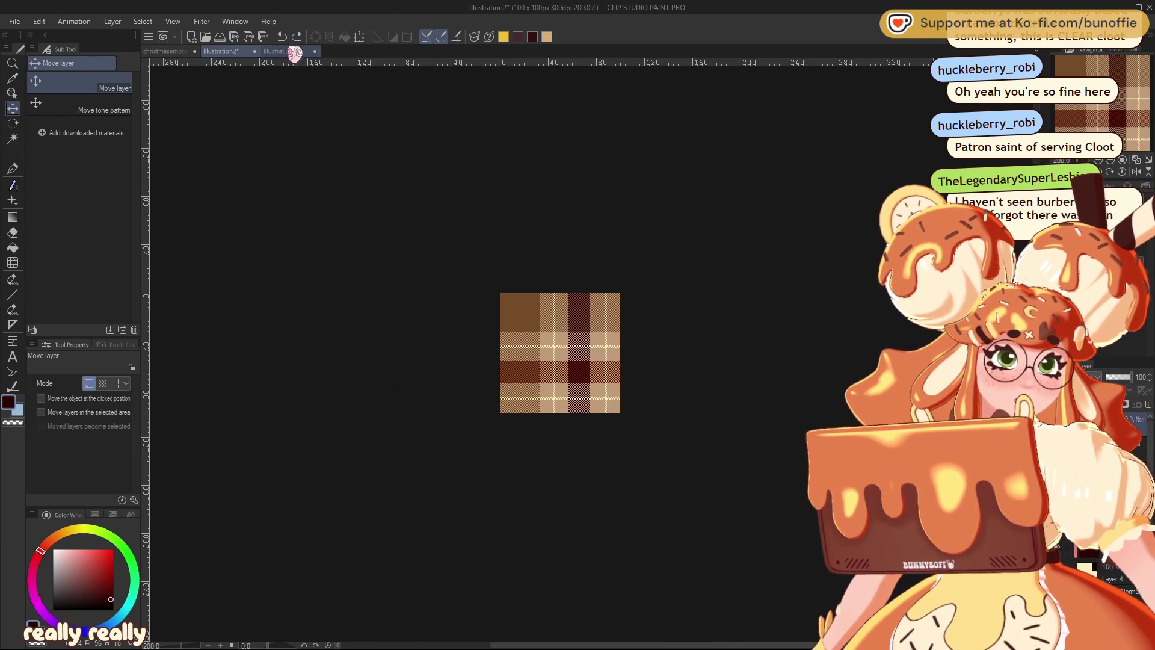
click(290, 52)
click(239, 51)
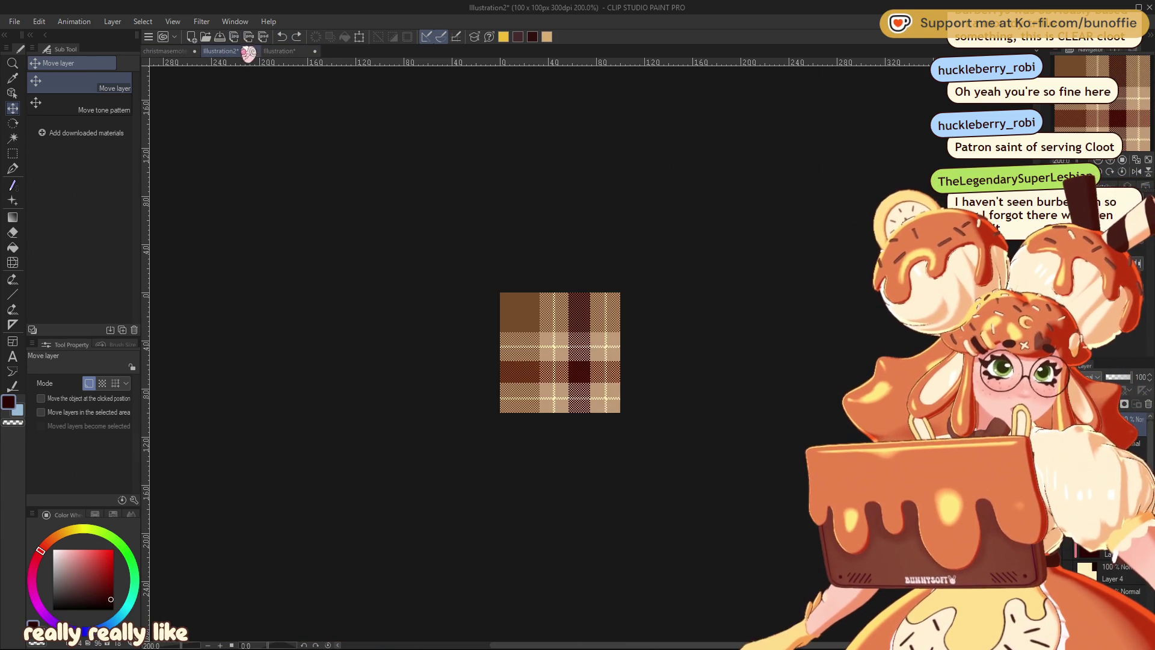
click(184, 51)
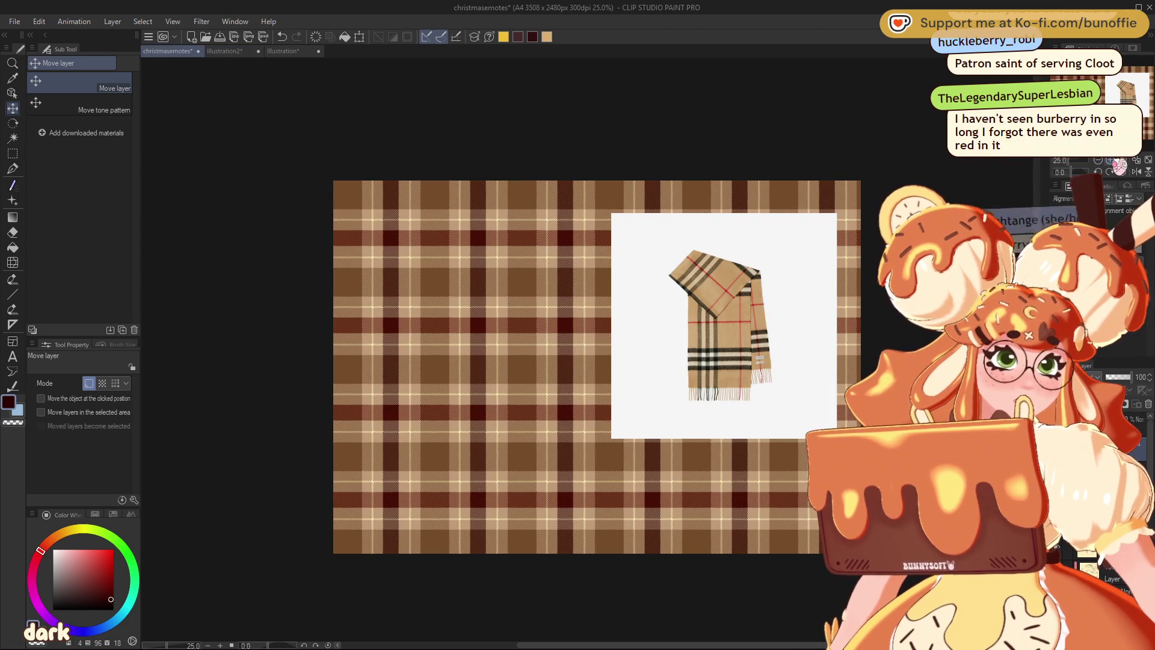
Zoom out to the whole tartan page and delete the Burberry scarf reference photo.
scroll(1141, 86, up, 1)
scroll(1142, 86, up, 1)
scroll(1141, 86, up, 2)
click(1142, 86)
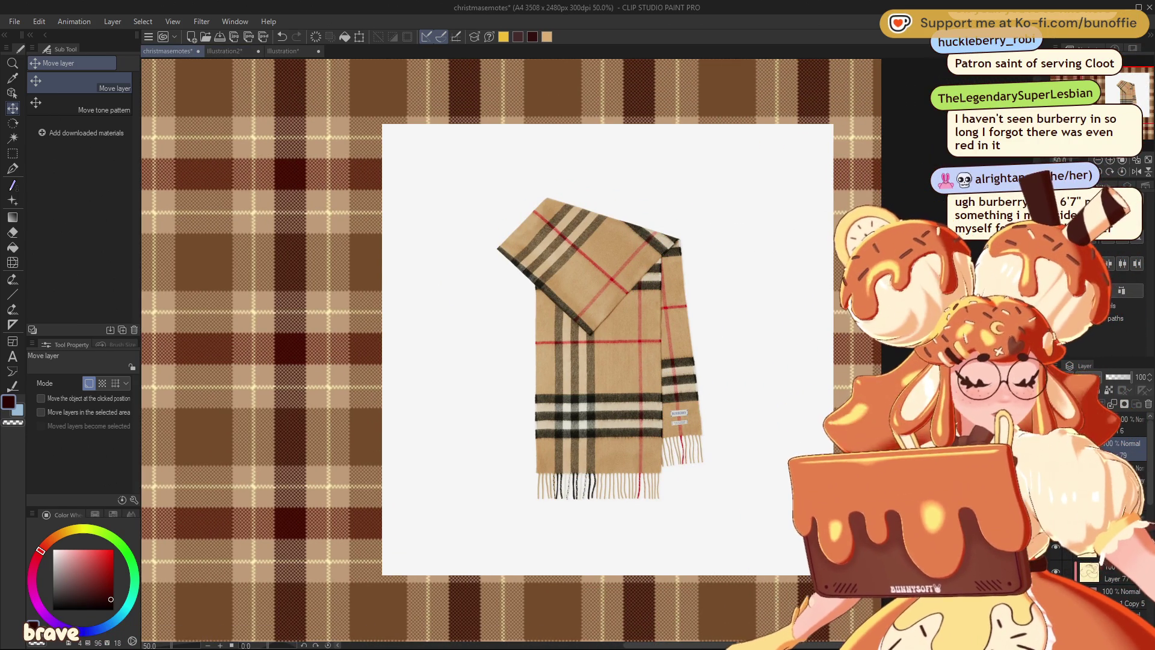
scroll(1131, 98, up, 1)
scroll(1141, 89, up, 1)
mouse_move(1141, 89)
mouse_down()
mouse_move(1112, 89)
mouse_move(1134, 91)
mouse_up()
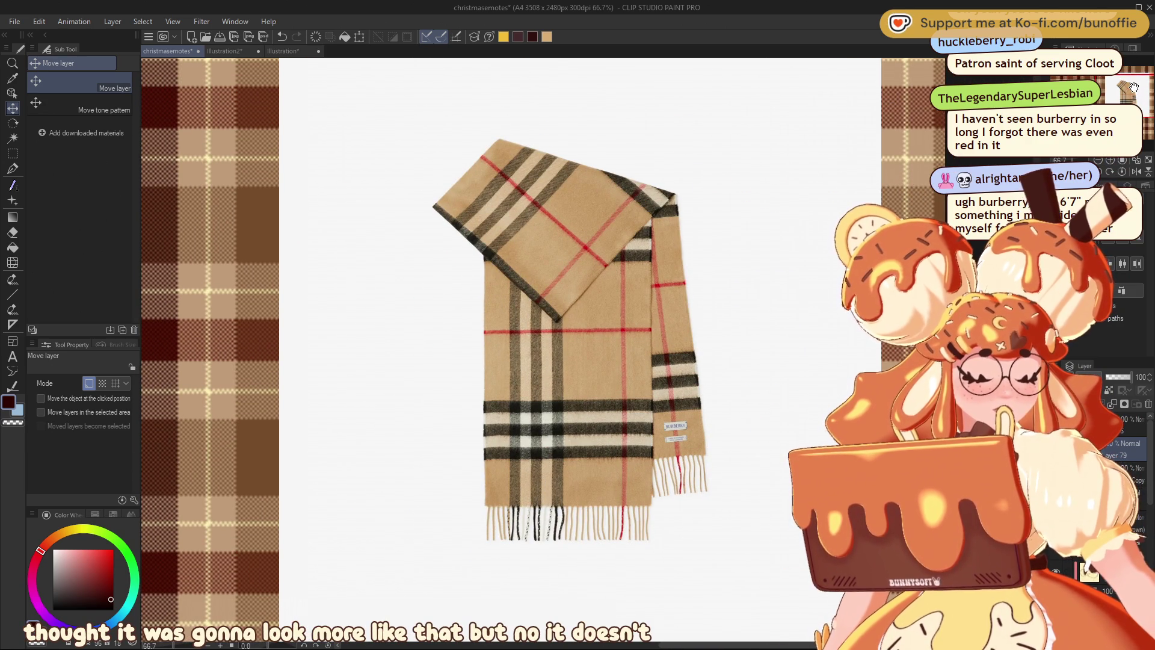
key(ctrl+minus)
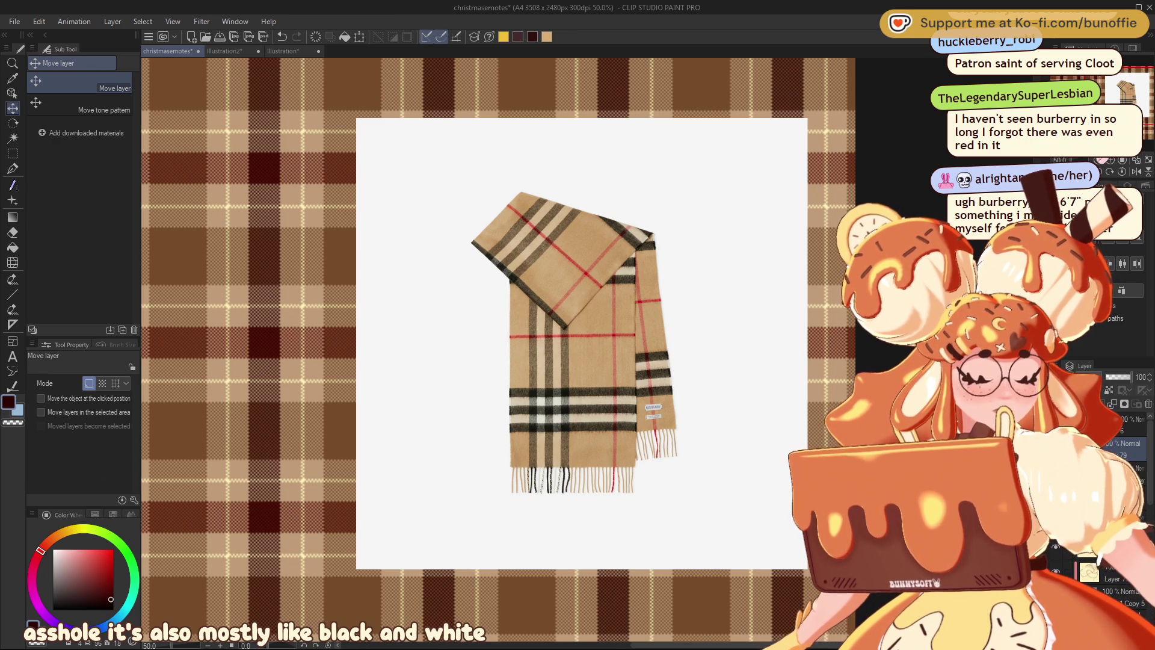
key(ctrl+minus)
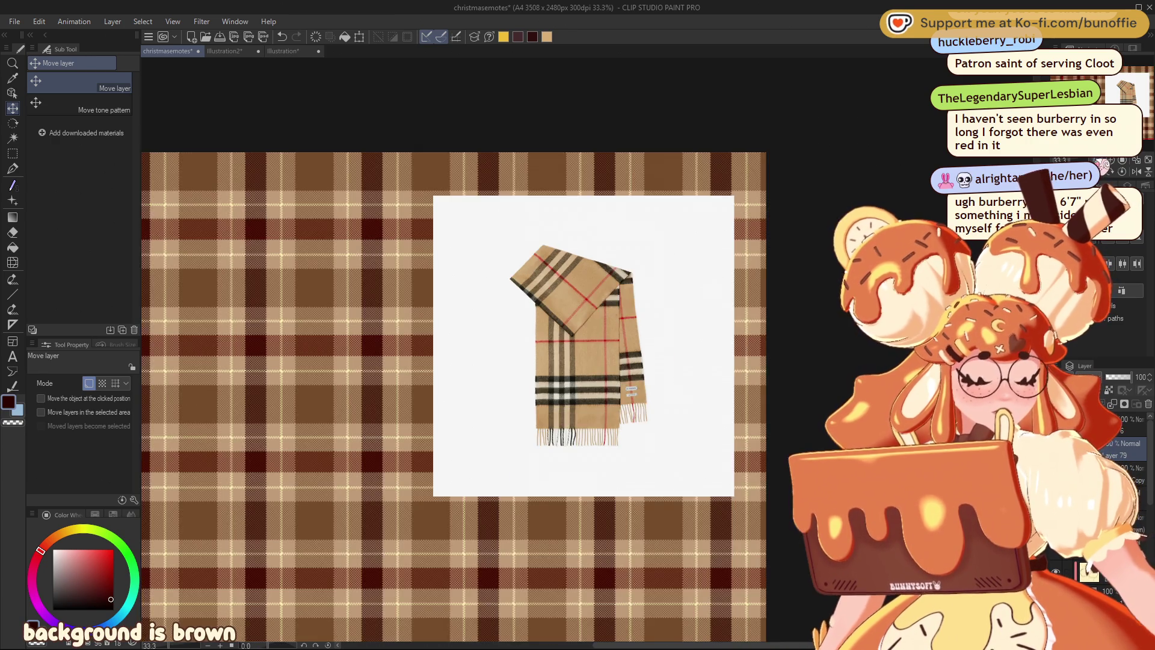
key(ctrl+minus)
drag(1114, 103, 1115, 100)
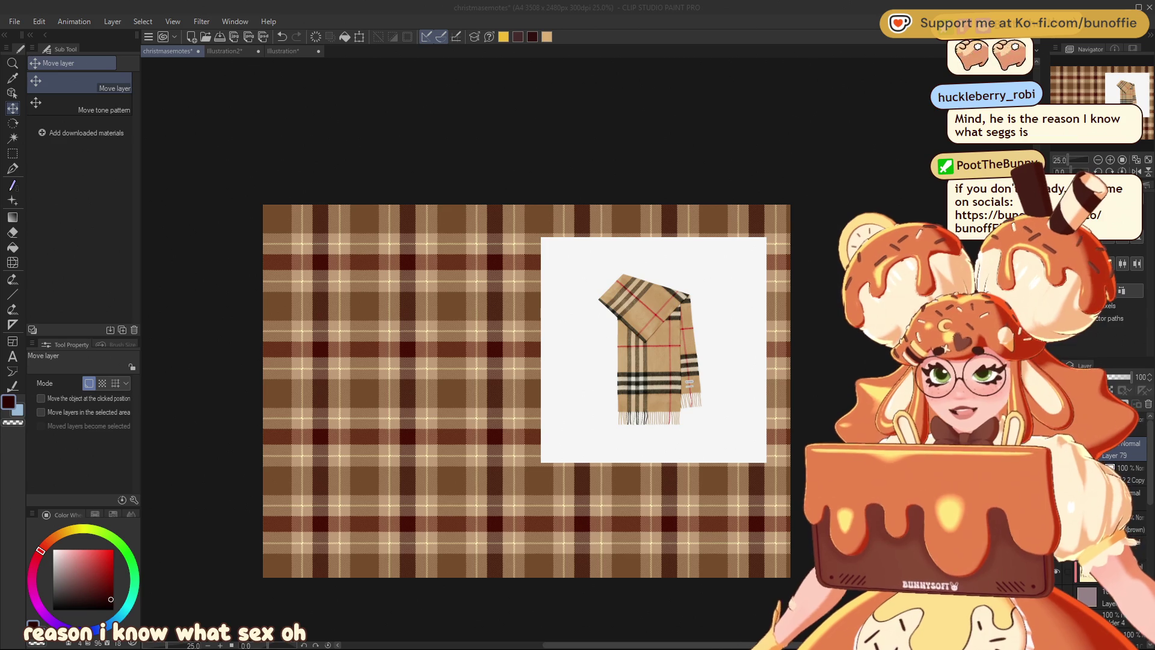
key(alt+Tab)
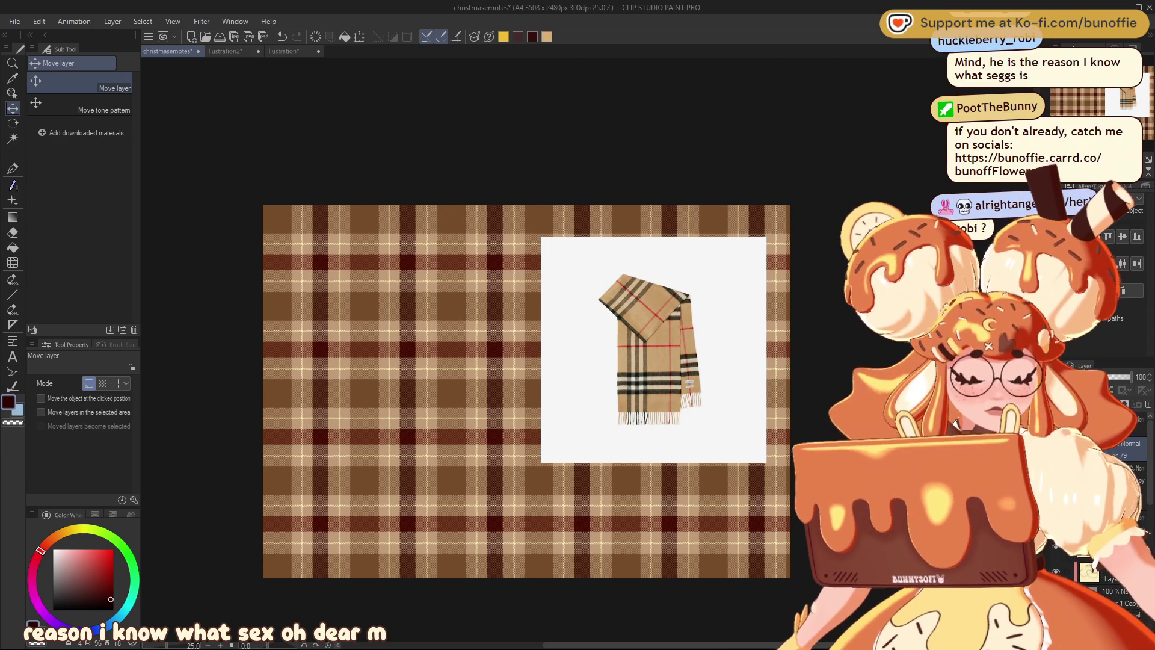
key(ctrl+z)
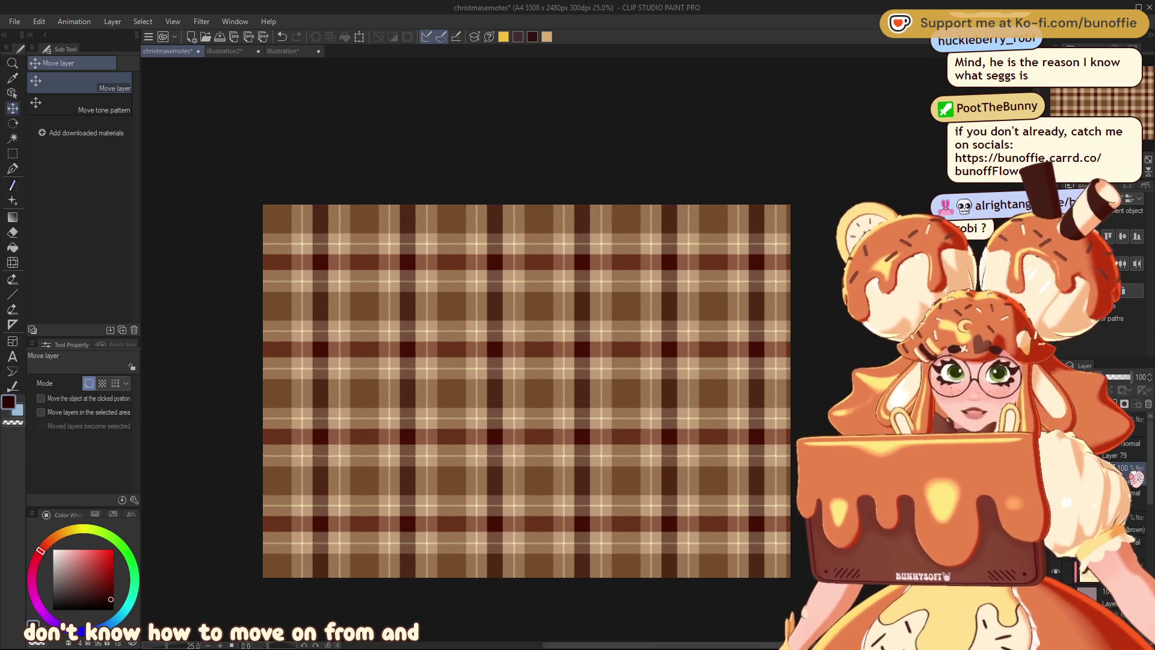
Paste the green plaid dress photo and move it to the centre-right of the tartan canvas.
key(ctrl+v)
key(ctrl+t)
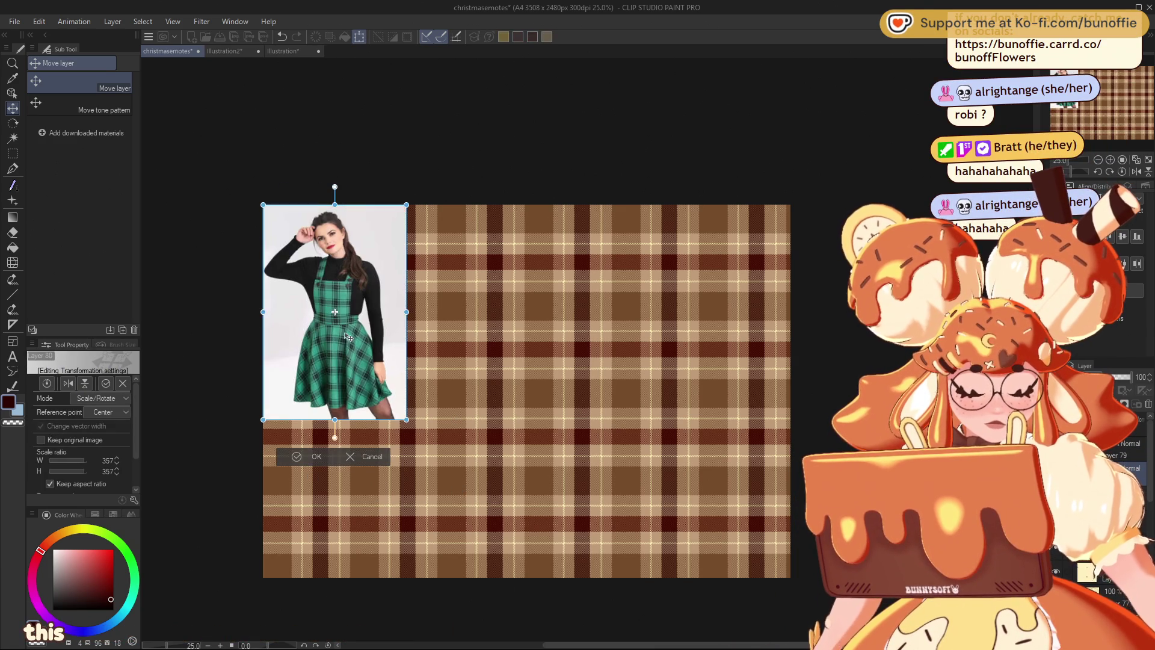
drag(348, 337, 646, 390)
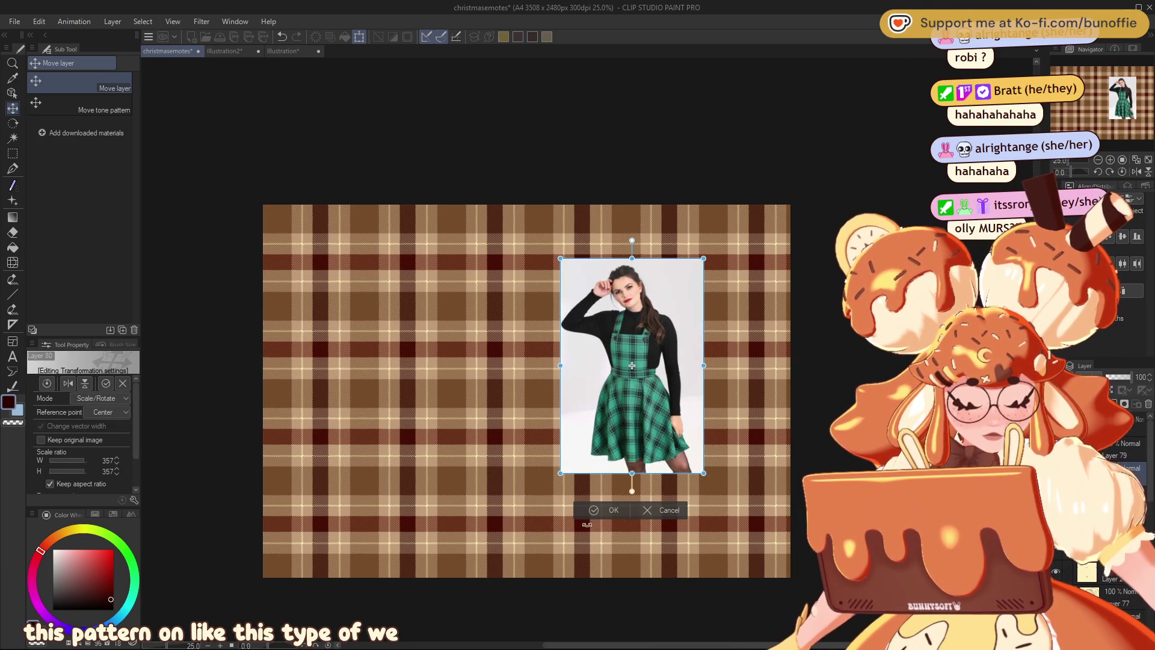
click(611, 511)
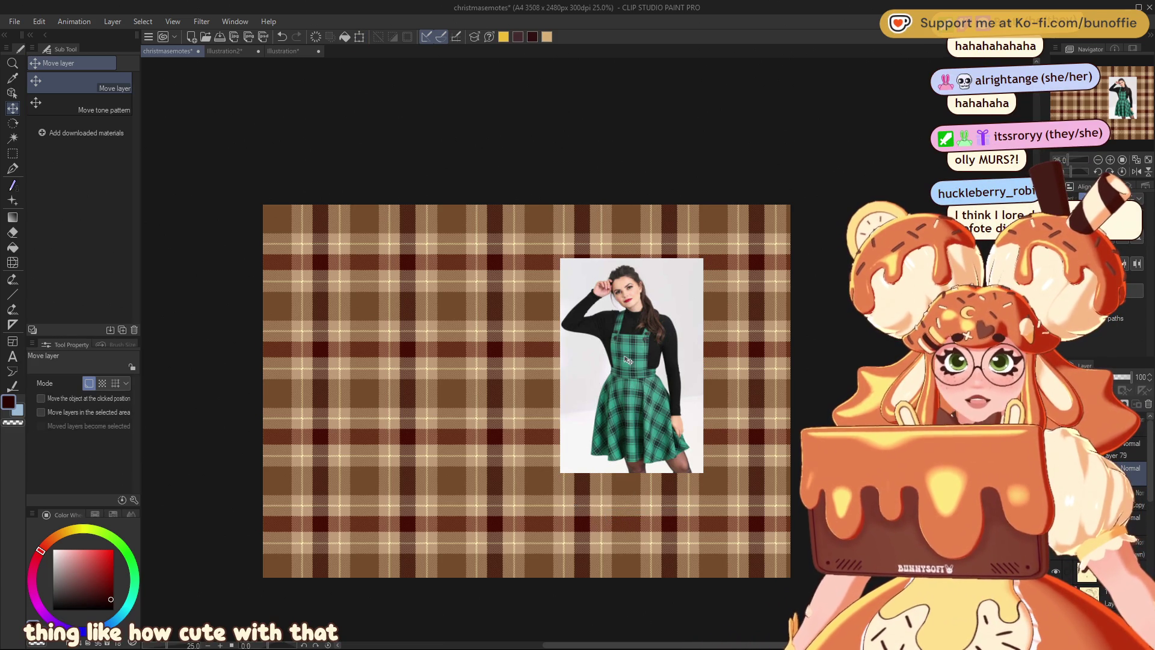
scroll(608, 400, up, 1)
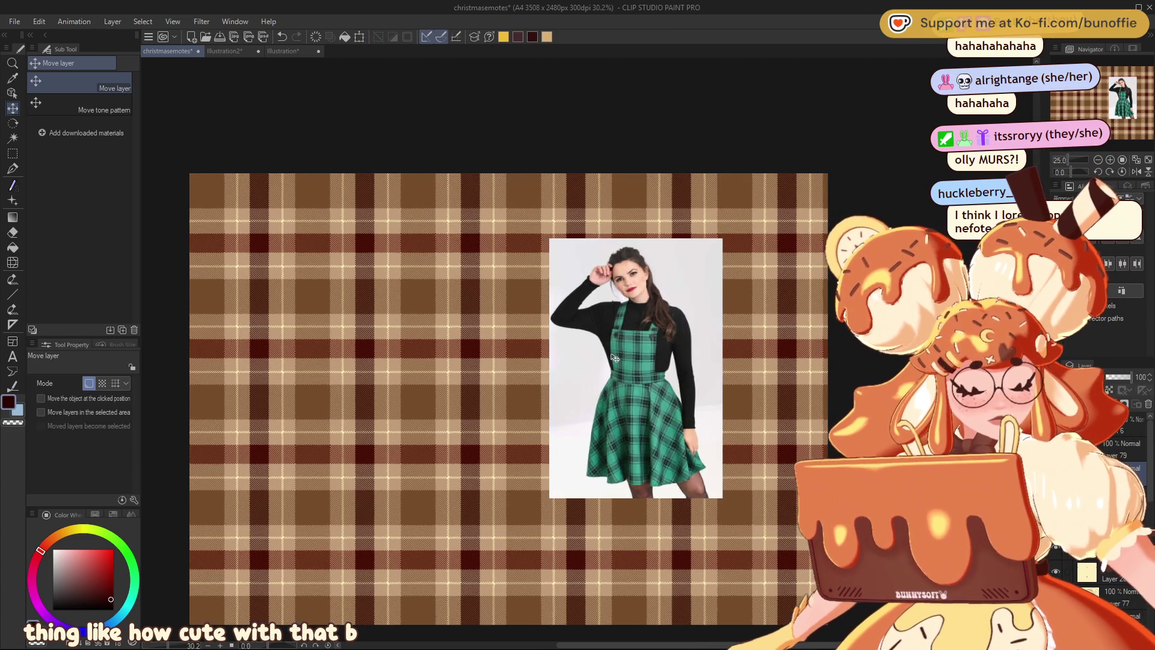
scroll(604, 388, up, 1)
scroll(599, 376, up, 1)
scroll(594, 361, up, 1)
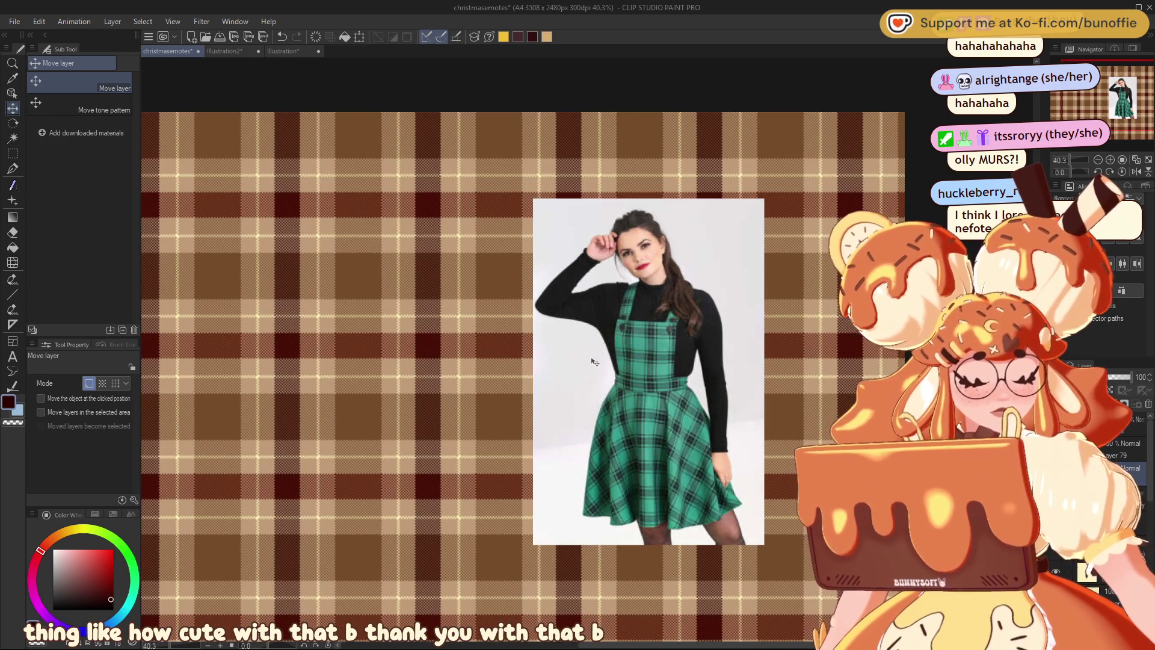
scroll(595, 362, down, 1)
scroll(594, 361, down, 1)
scroll(595, 362, down, 1)
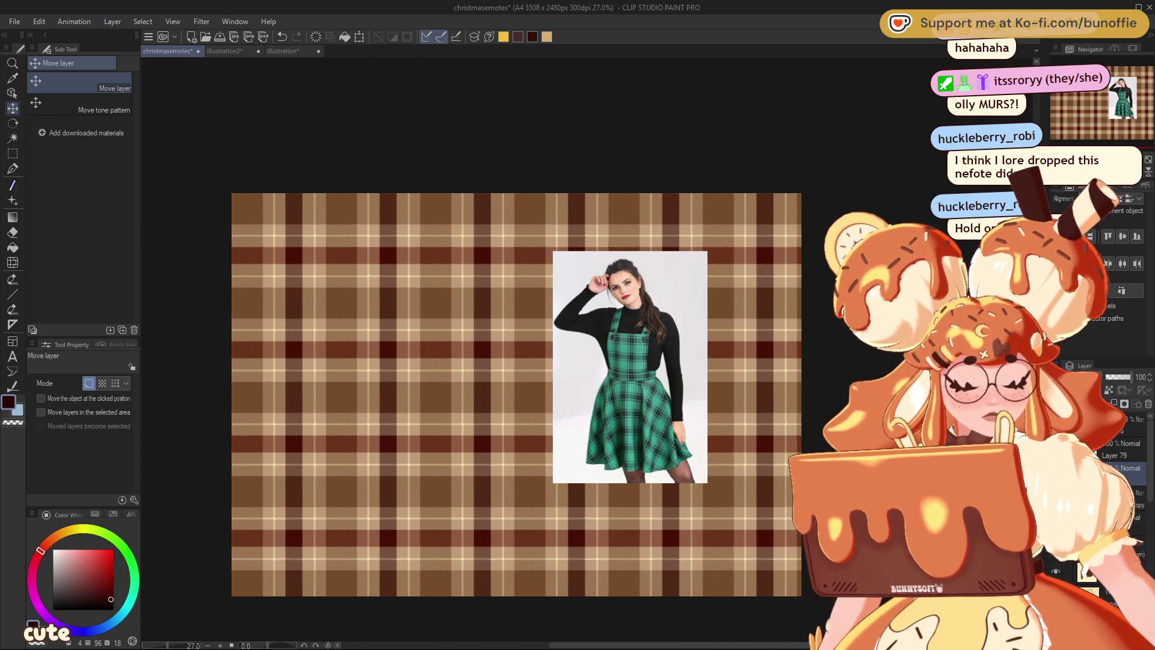
drag(1085, 107, 1084, 108)
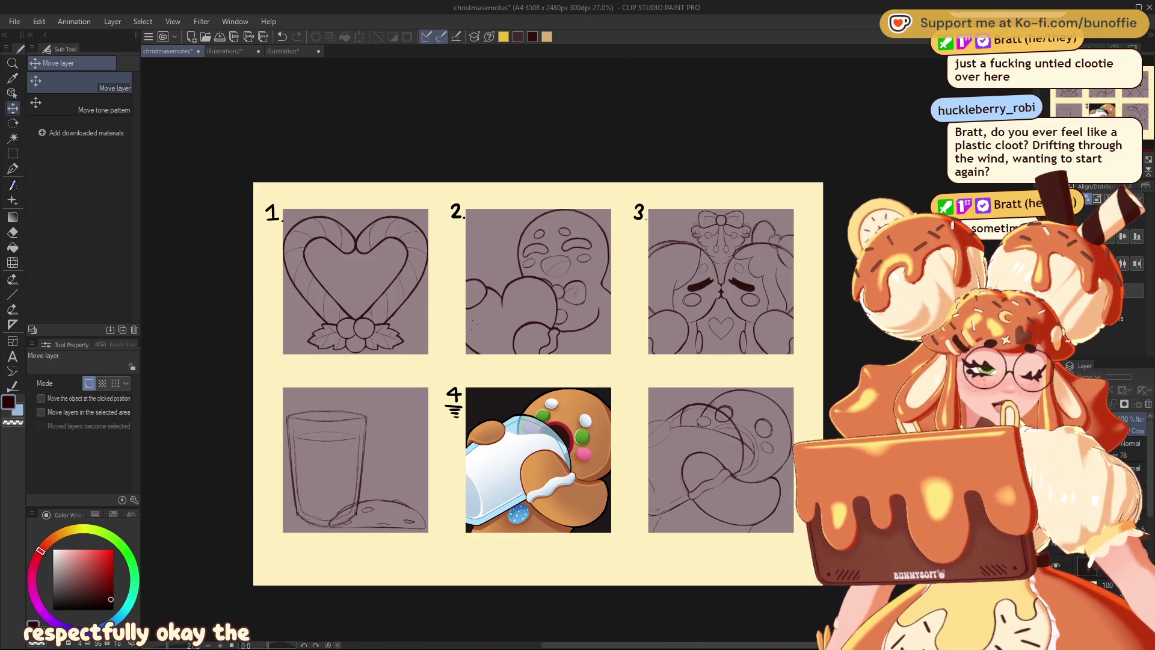
Shift the bottom-right sketch's linework and glance at the clootie dumpling reference before returning.
drag(731, 428, 754, 428)
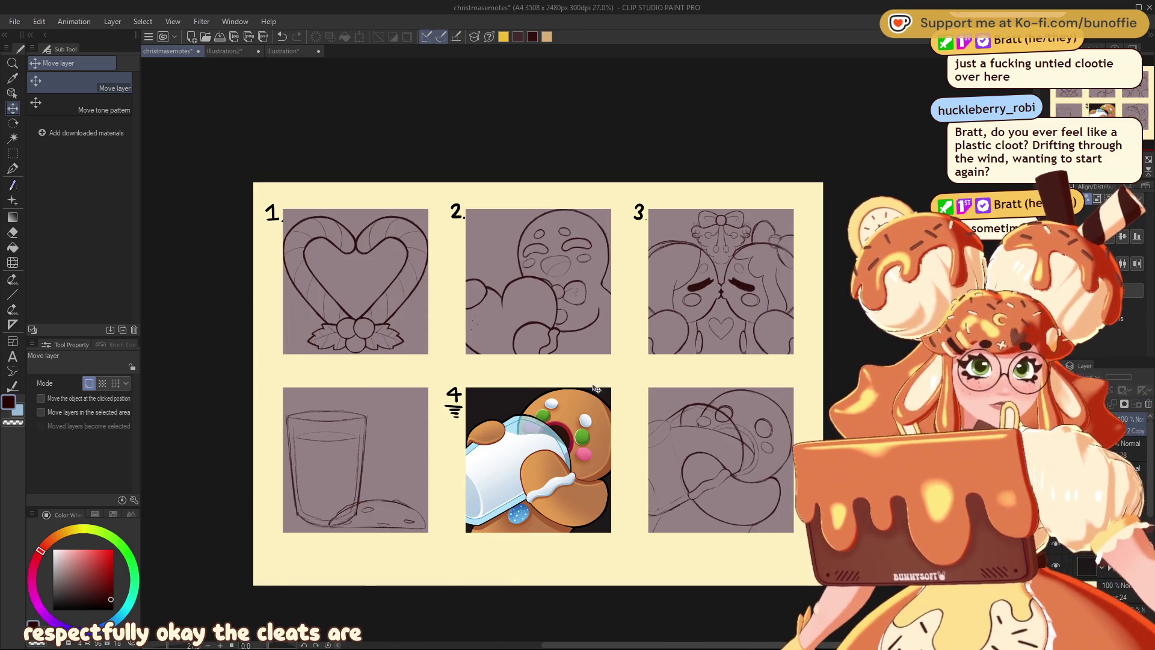
click(296, 52)
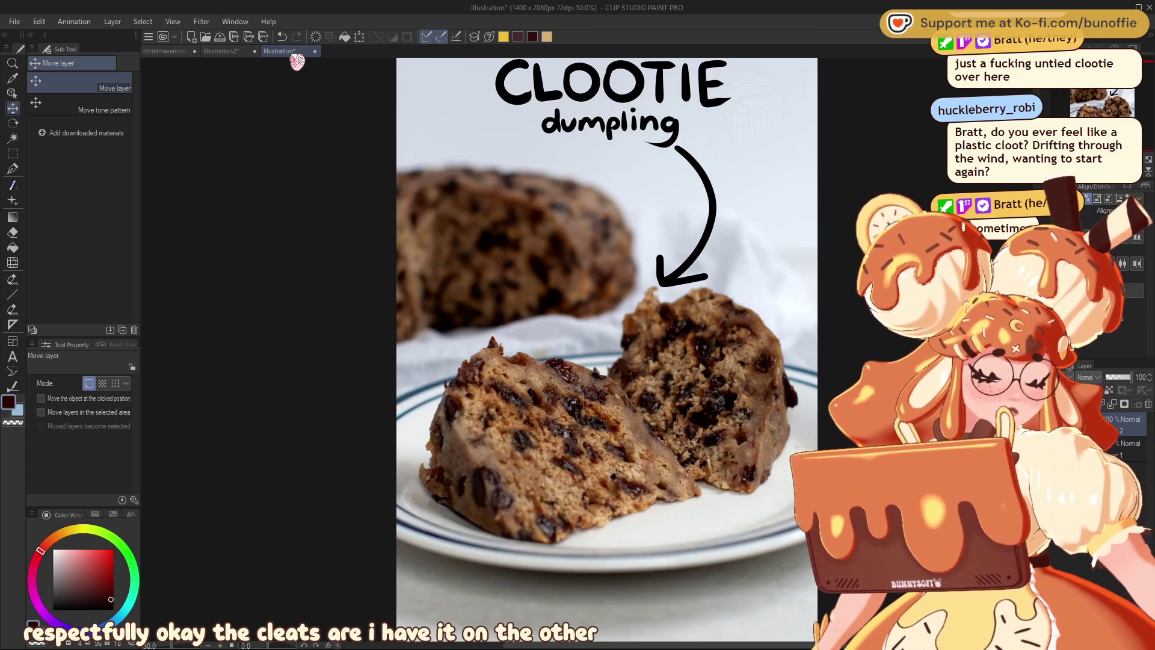
click(178, 53)
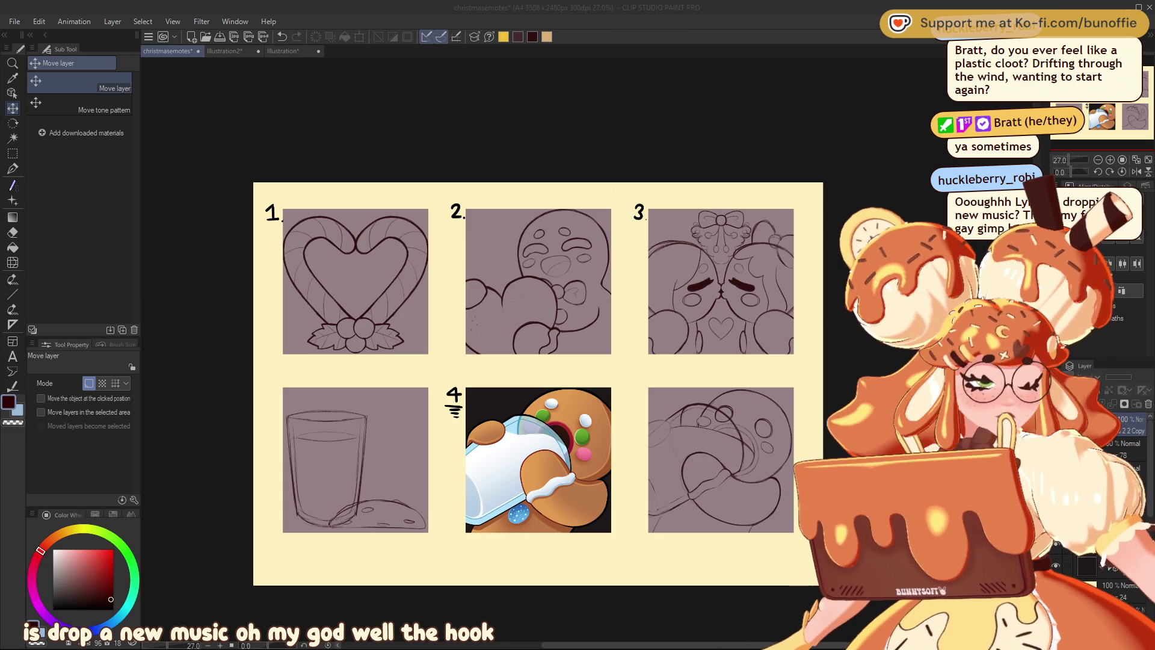
Zoom to 66.7% on the kissing-characters sketch 3 beside gingerbread emote 4.
click(1112, 160)
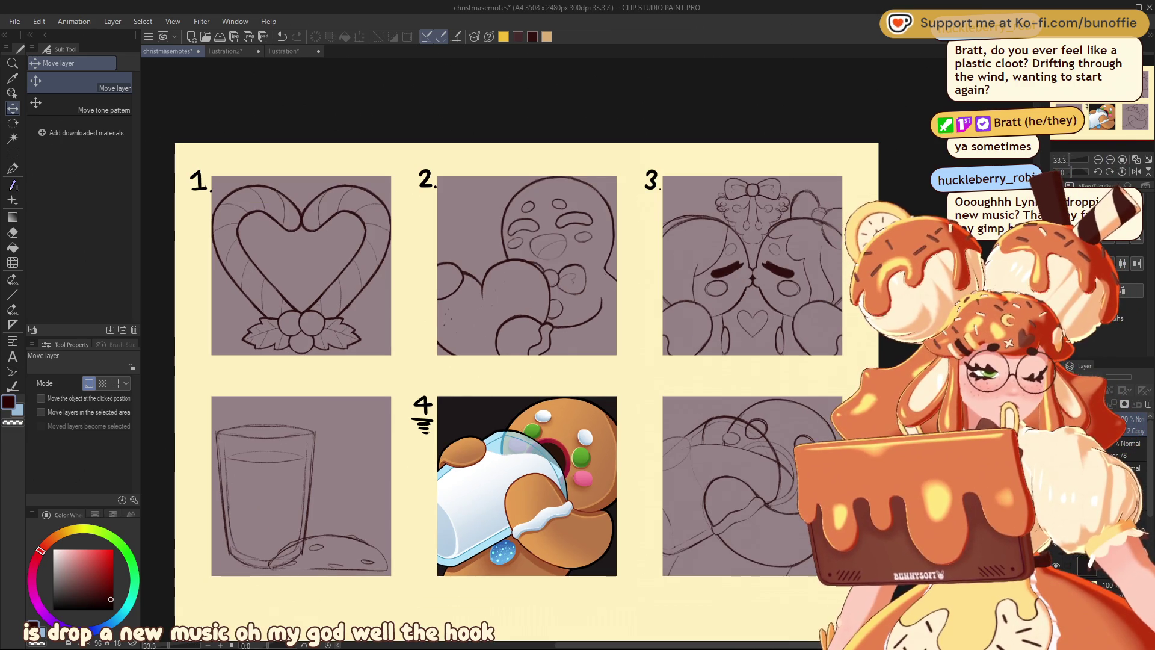
mouse_move(1101, 102)
mouse_down()
mouse_move(1126, 112)
mouse_move(1104, 107)
mouse_up()
click(1110, 161)
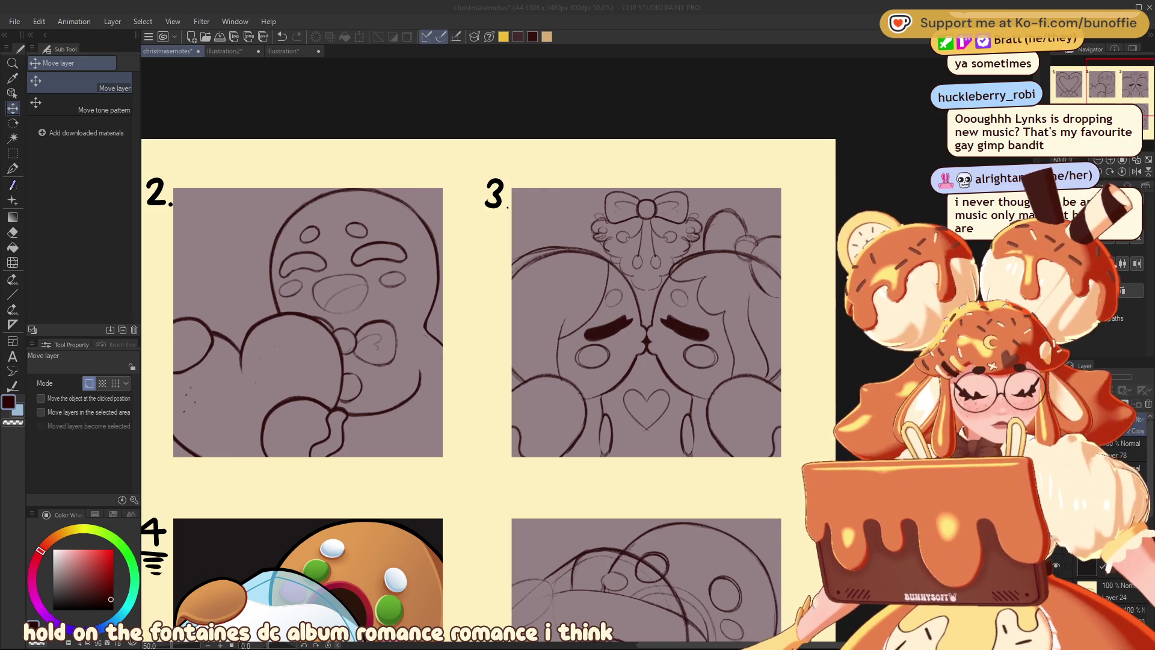
drag(1119, 90, 1091, 104)
scroll(1113, 97, up, 1)
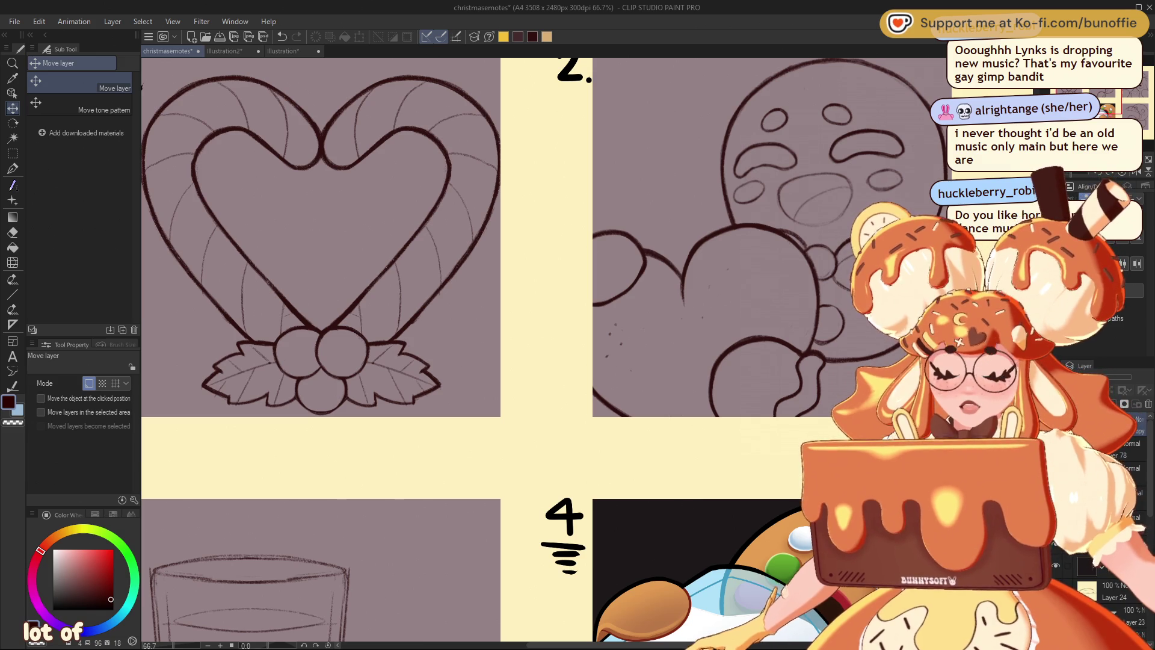
mouse_move(1091, 103)
mouse_down()
mouse_move(1145, 110)
mouse_move(1147, 123)
mouse_up()
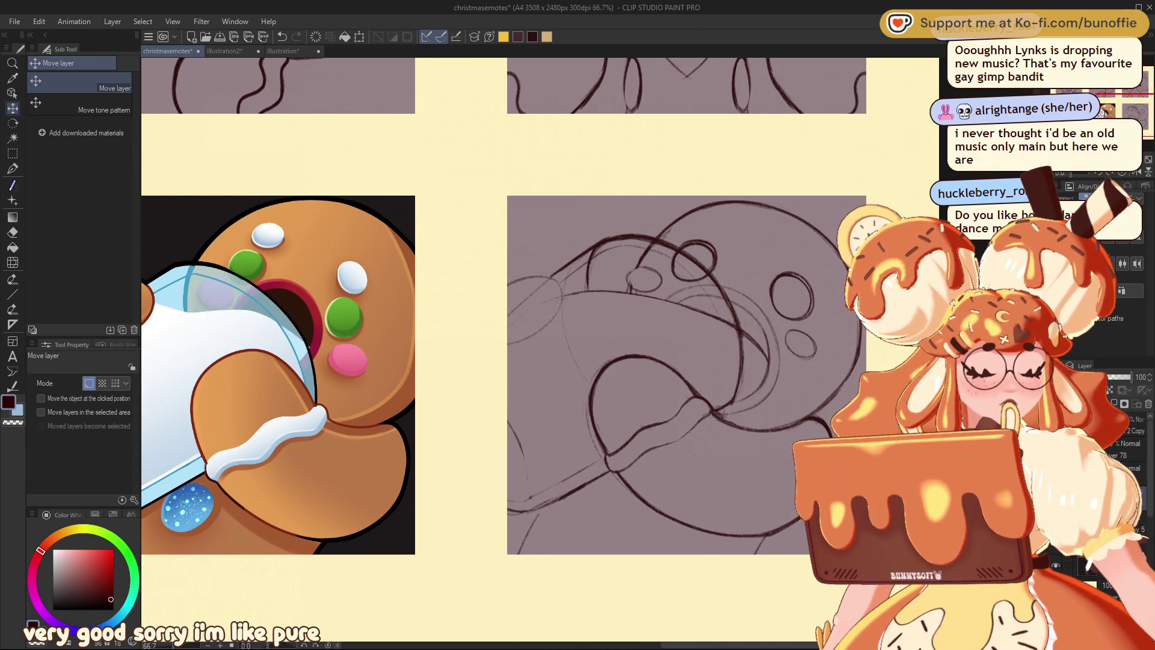
drag(1146, 123, 1112, 107)
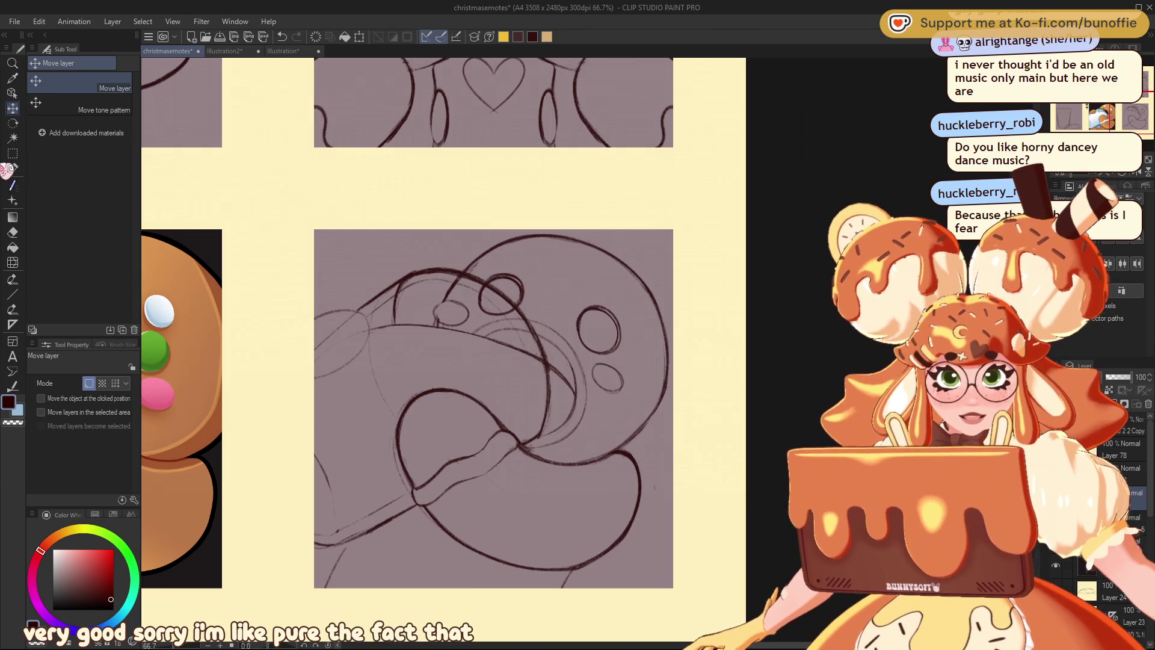
Select the SU-Cream Pencil from Usuals with a dark brown colour.
click(12, 169)
click(93, 83)
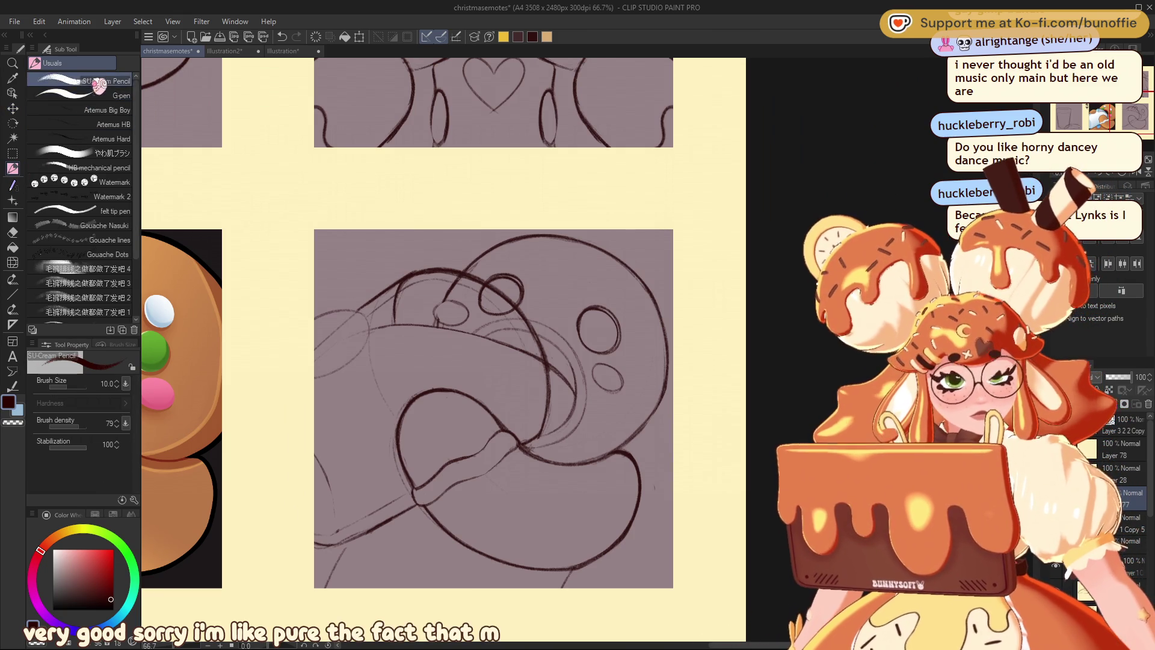
click(533, 37)
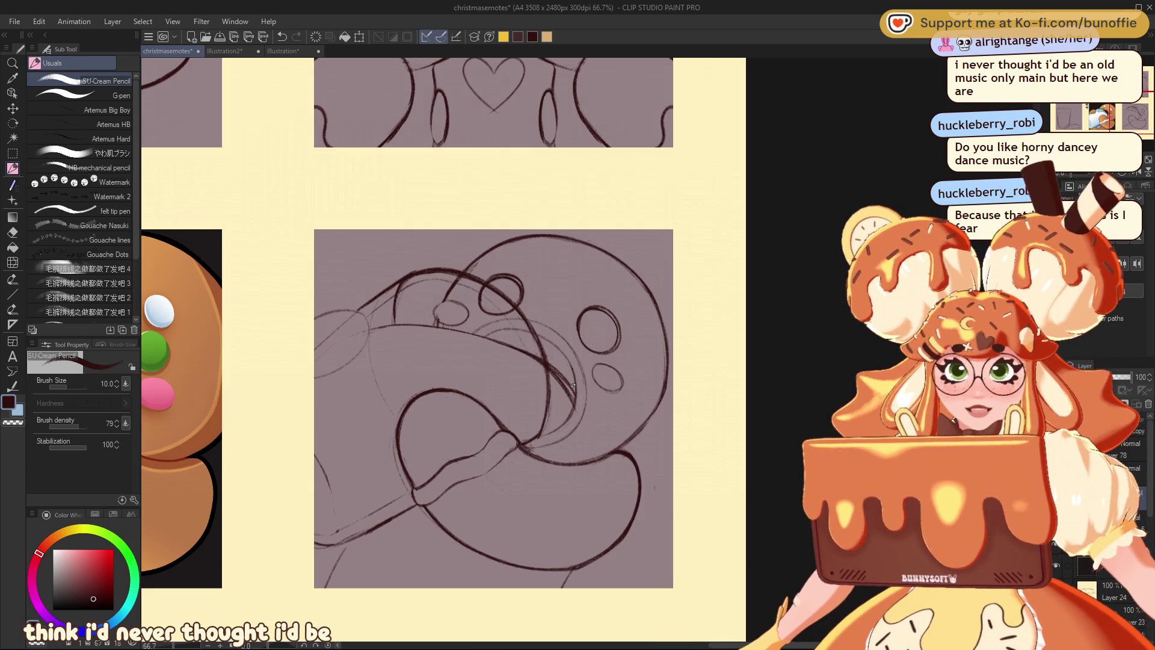
Draw darker outline strokes on the sketch, cleaning up stray lines with the Hard Eraser.
key(e)
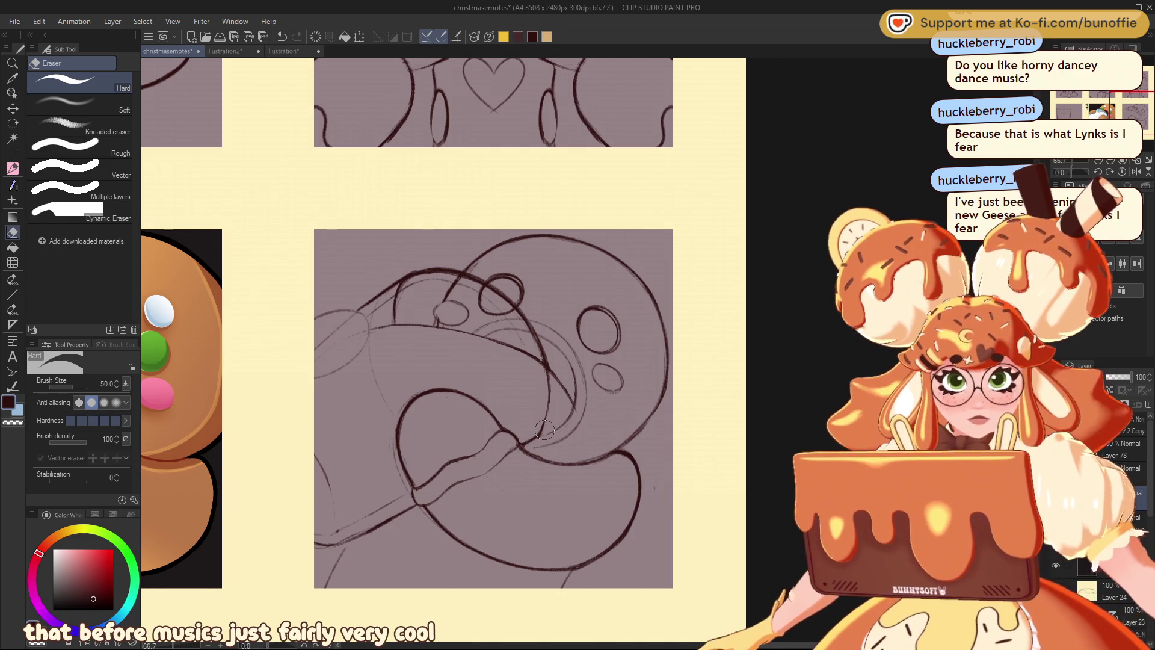
click(13, 168)
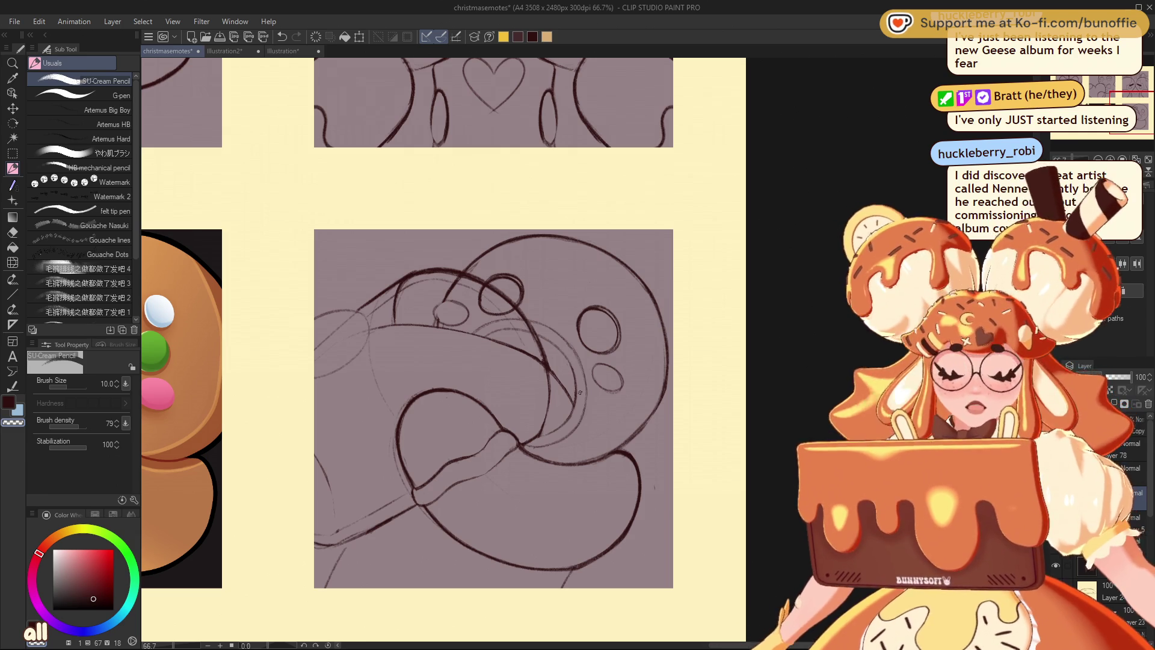
drag(491, 339, 552, 384)
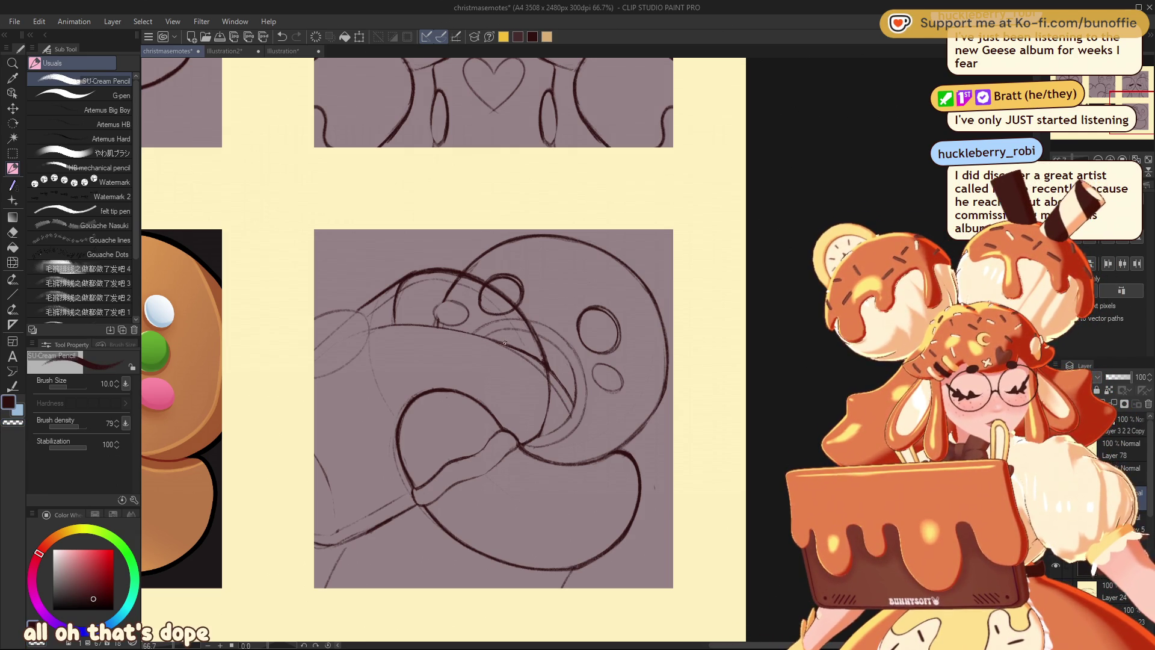
key(e)
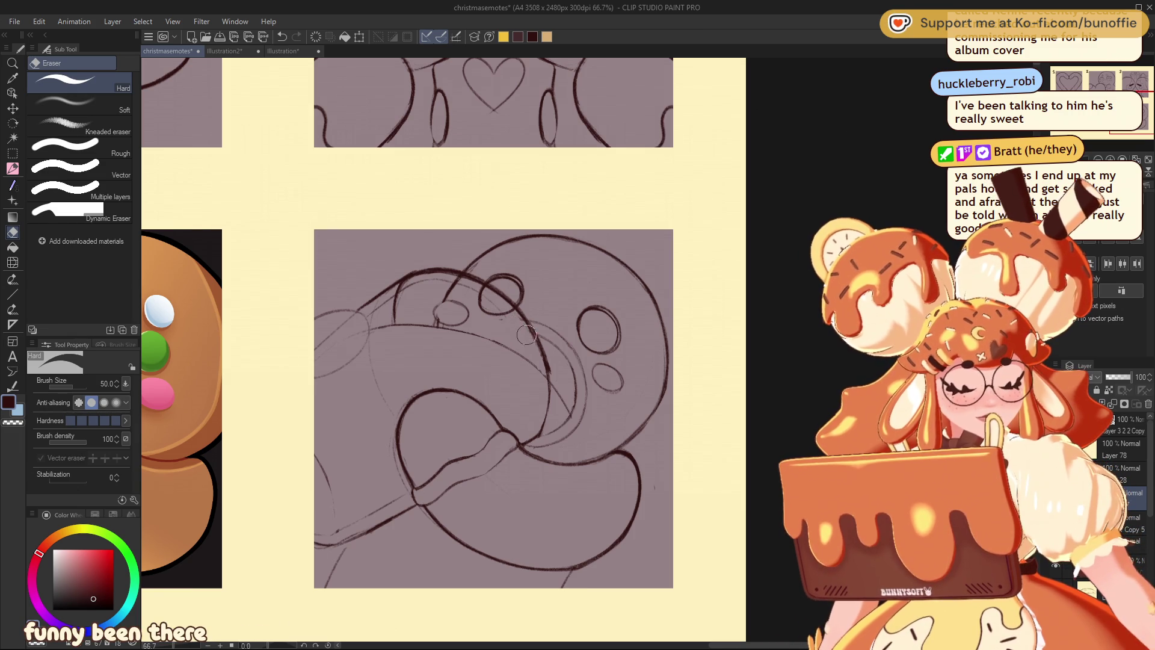
click(14, 168)
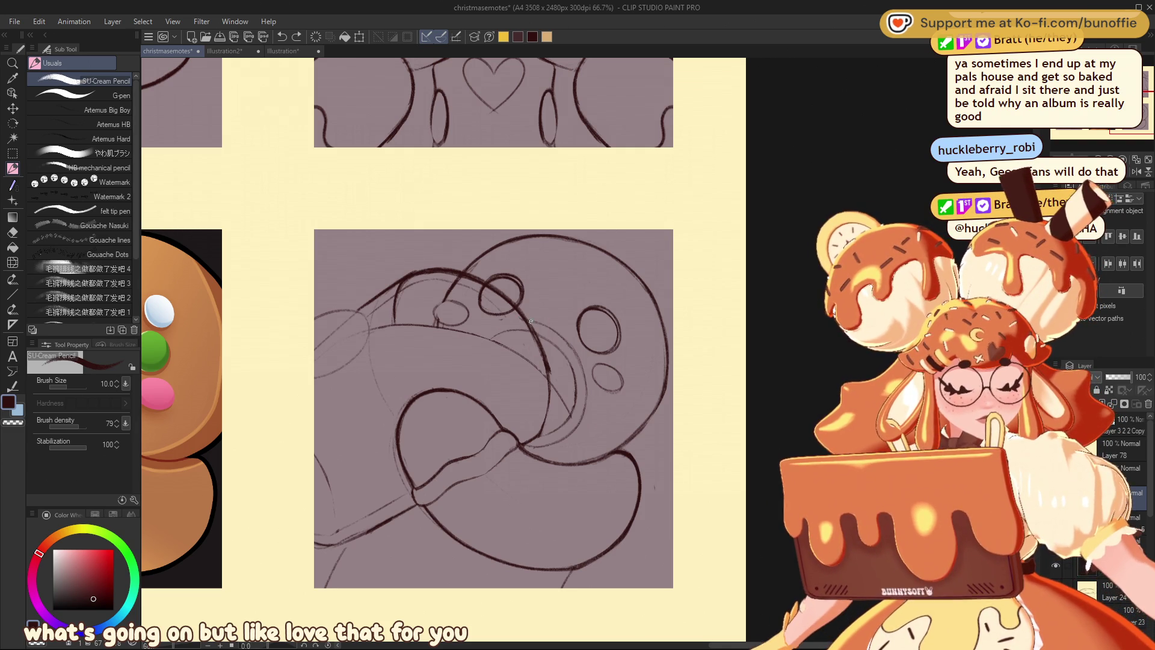
drag(513, 319, 485, 333)
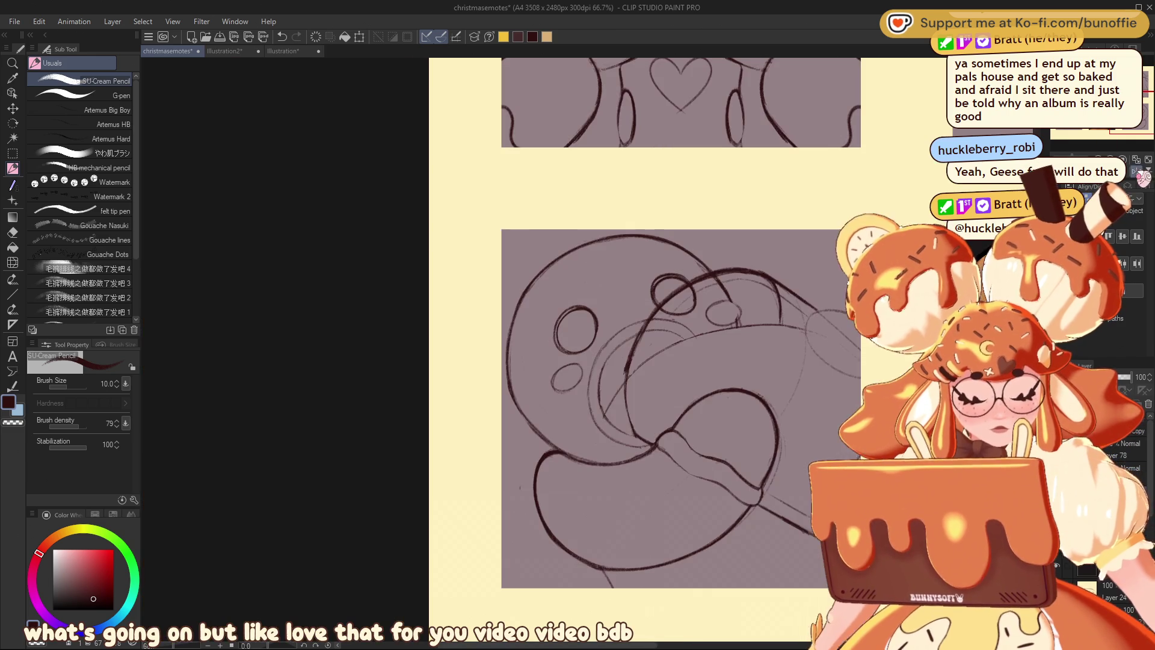
Scroll the canvas left and add a short dark line to the gingerbread sketch.
scroll(443, 353, left, 10)
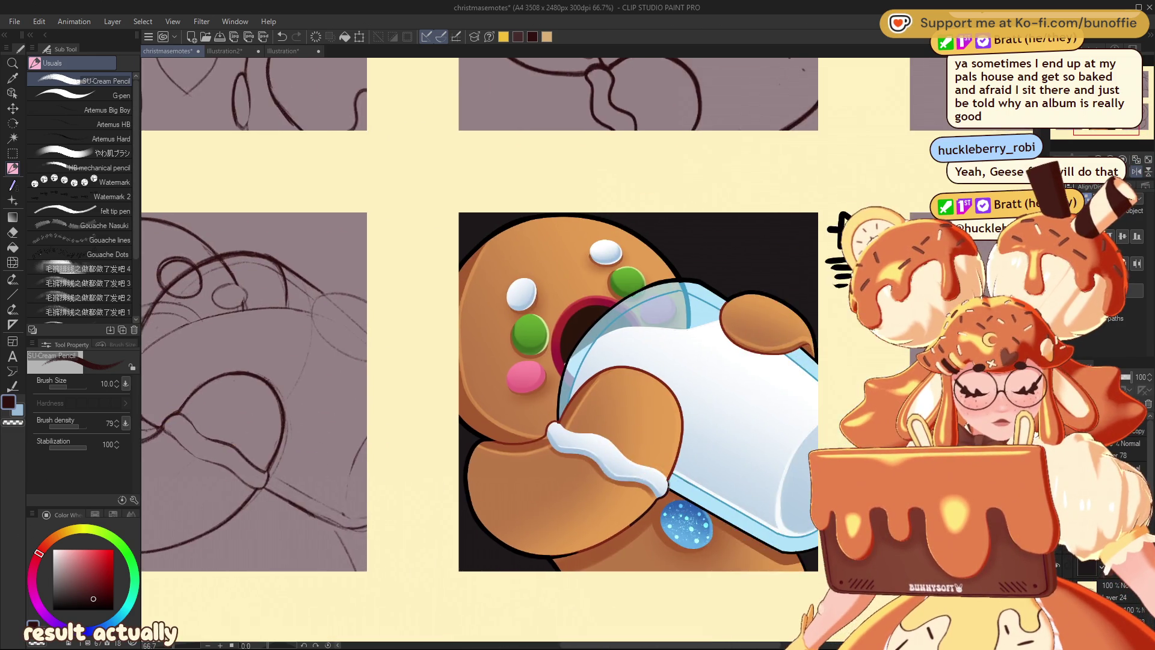
scroll(411, 345, left, 5)
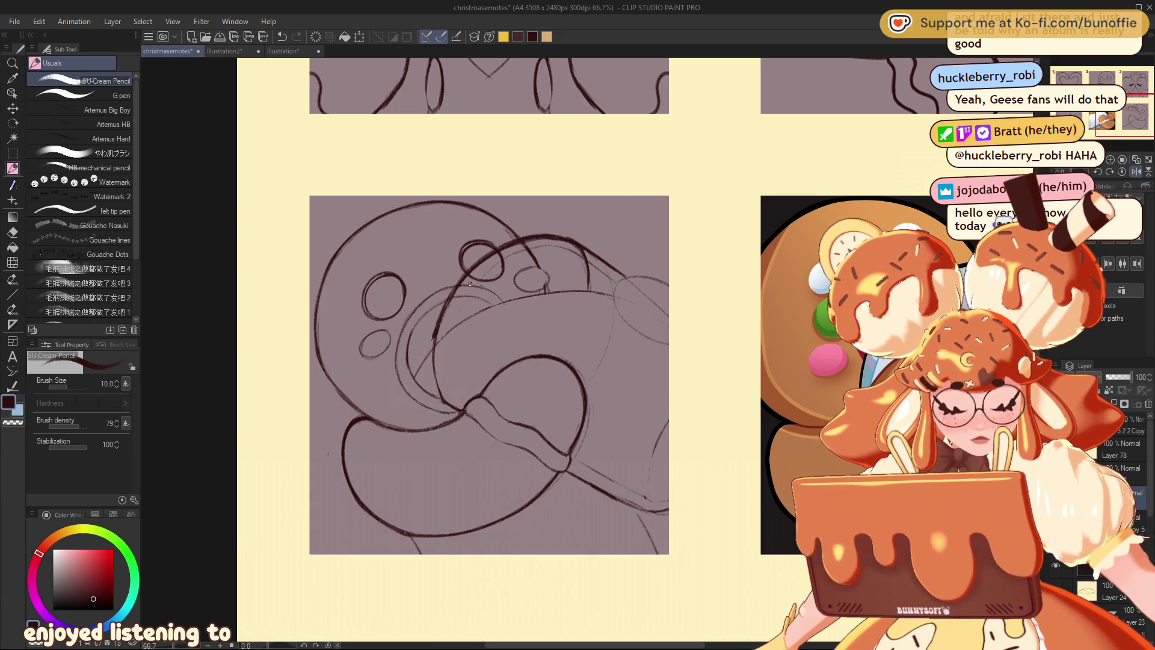
drag(460, 282, 501, 302)
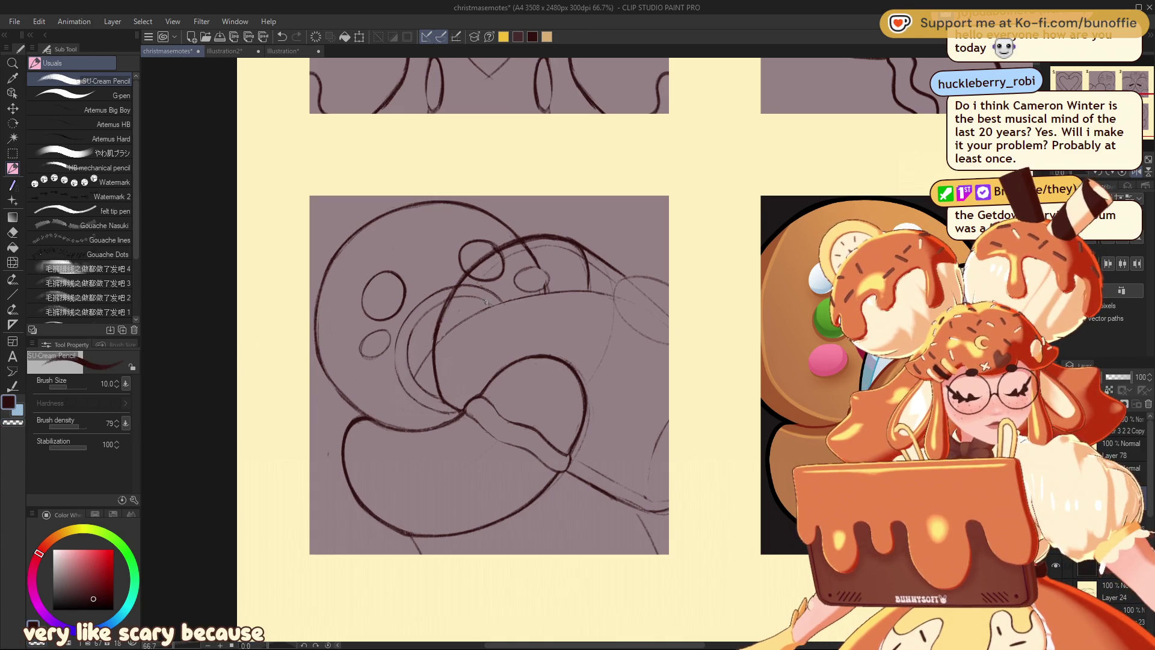
Add a pencil stroke and a small button oval to the gingerbread sketch.
drag(470, 294, 436, 307)
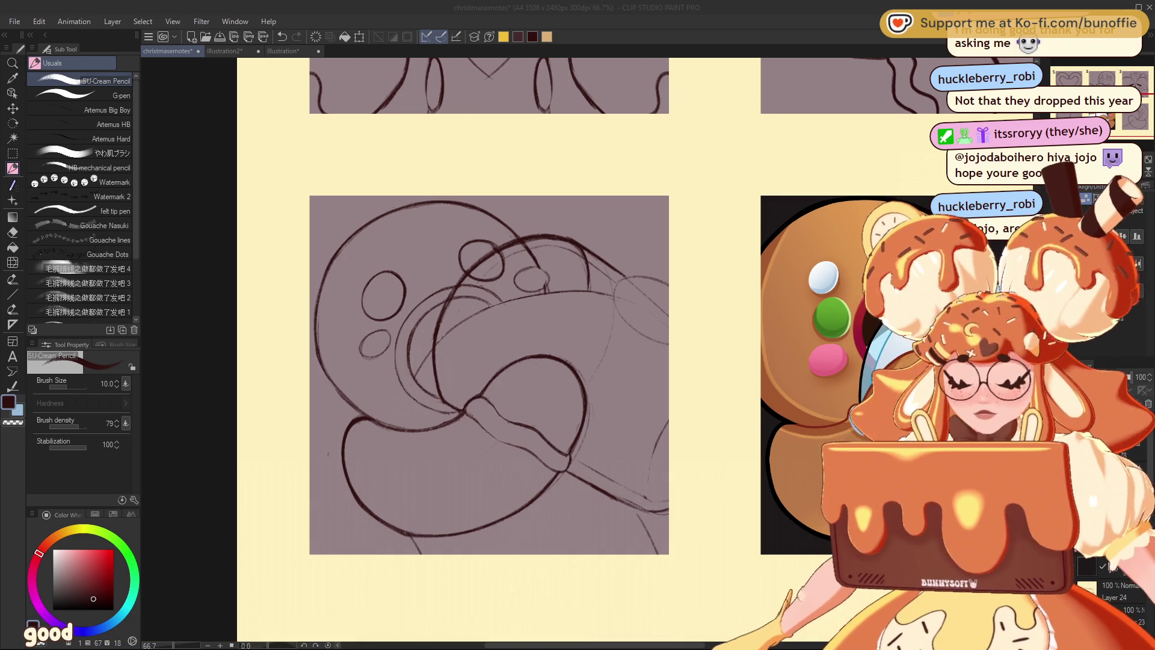
click(348, 242)
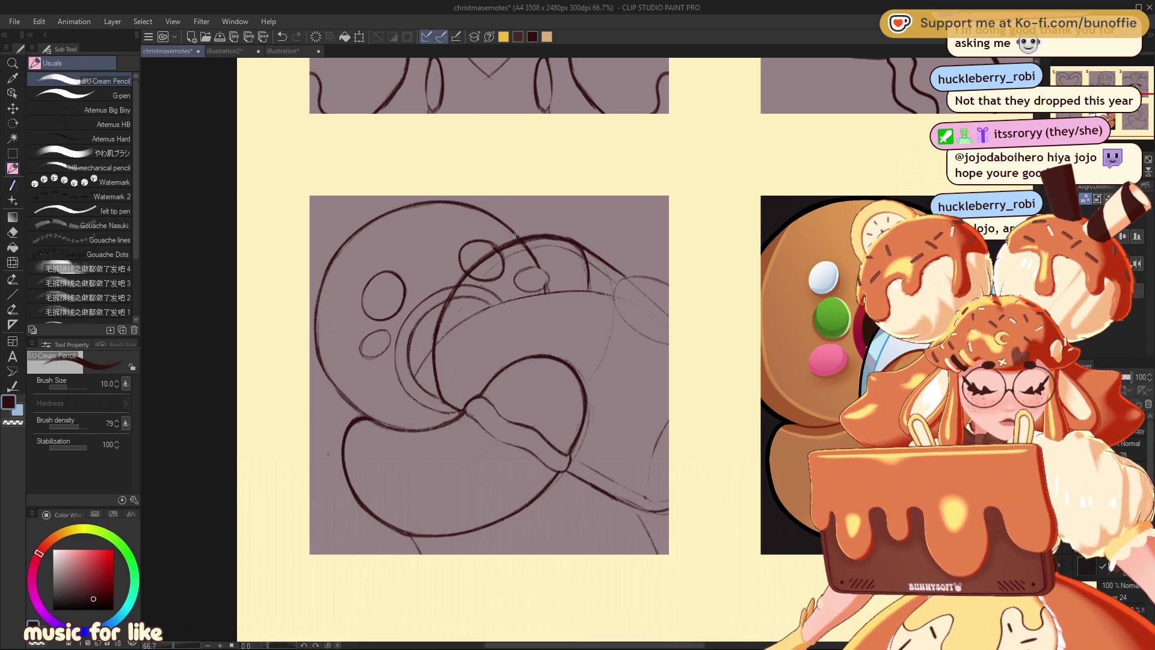
drag(369, 249, 378, 237)
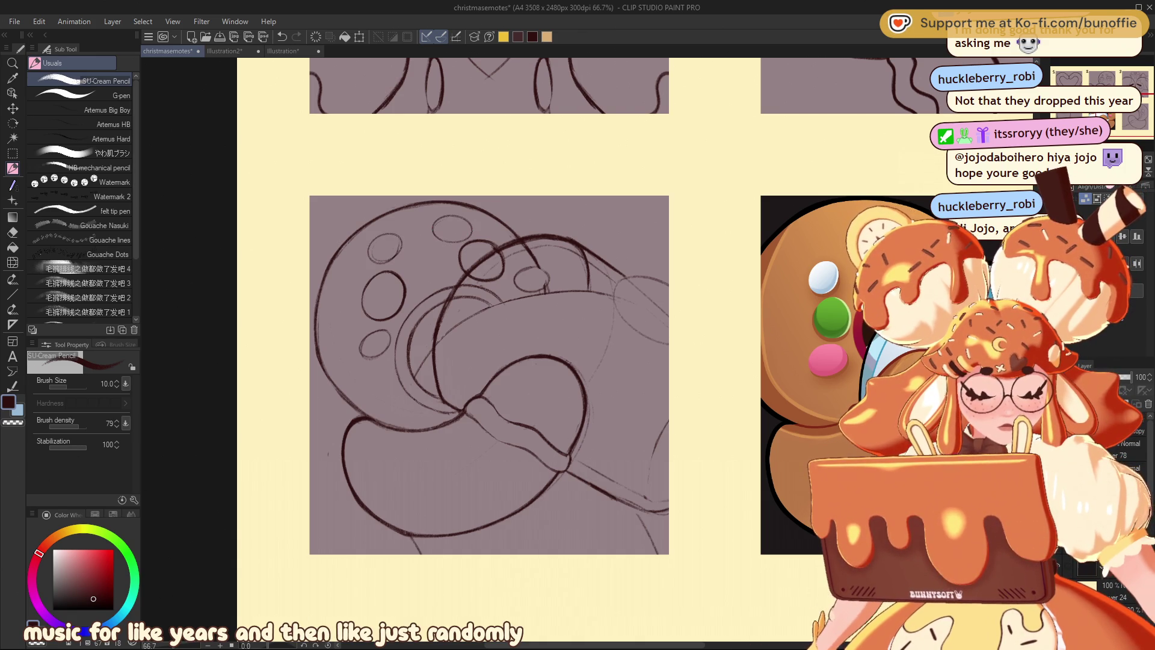
Pan to the neighbouring sketch and retrace the top arc of its head darker.
drag(602, 337, 80, 370)
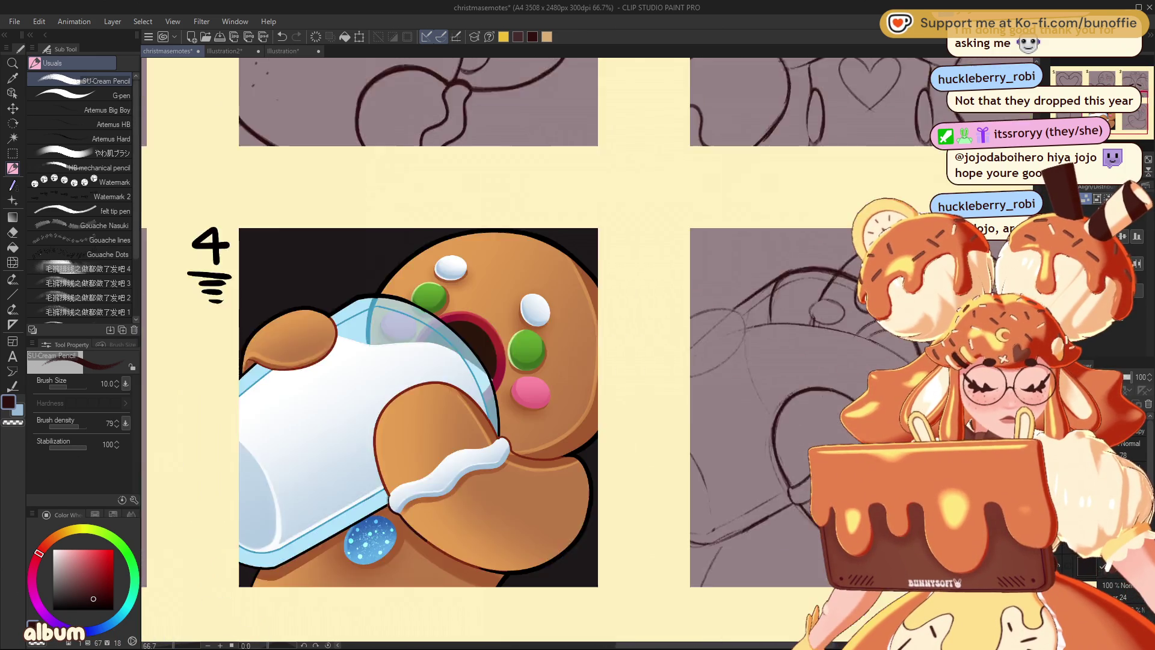
drag(577, 337, 442, 354)
drag(1115, 115, 1147, 111)
drag(627, 213, 552, 195)
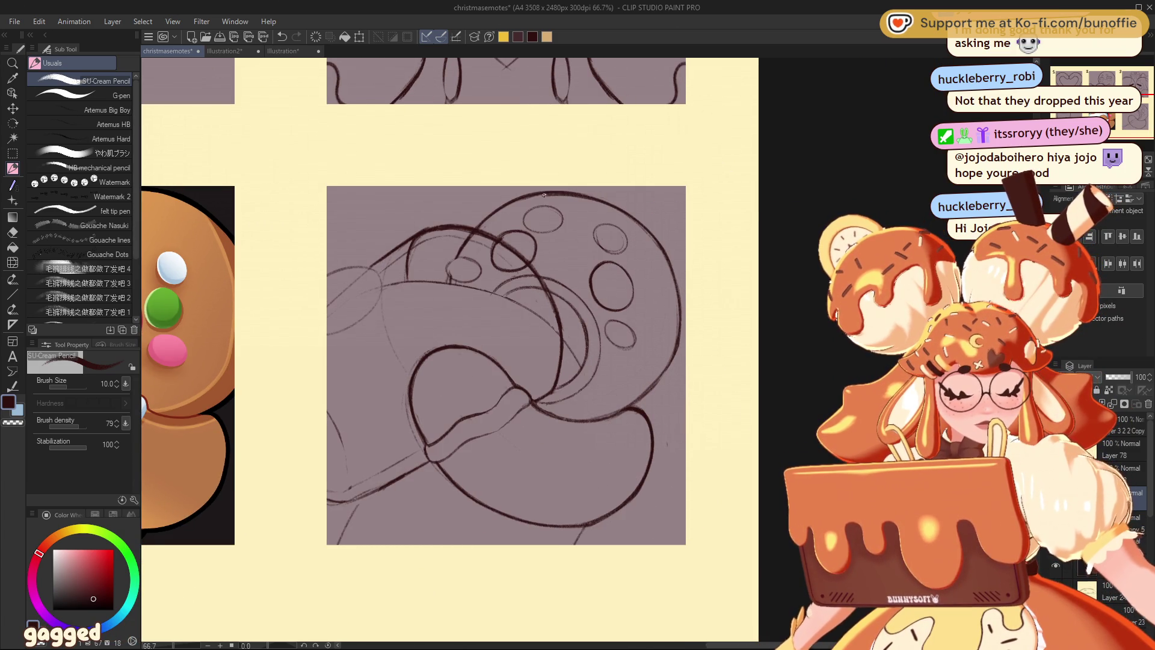
Darken the short lines beside the small oval and erase the excess stroke with the Hard Eraser.
drag(464, 247, 455, 263)
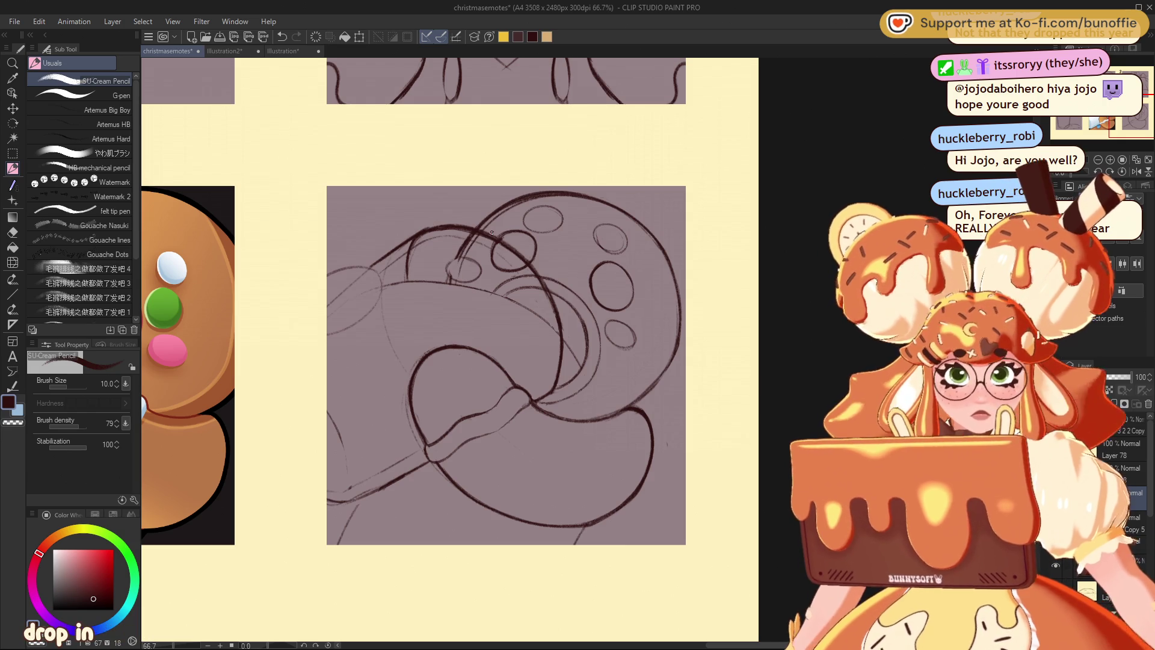
drag(458, 265, 456, 284)
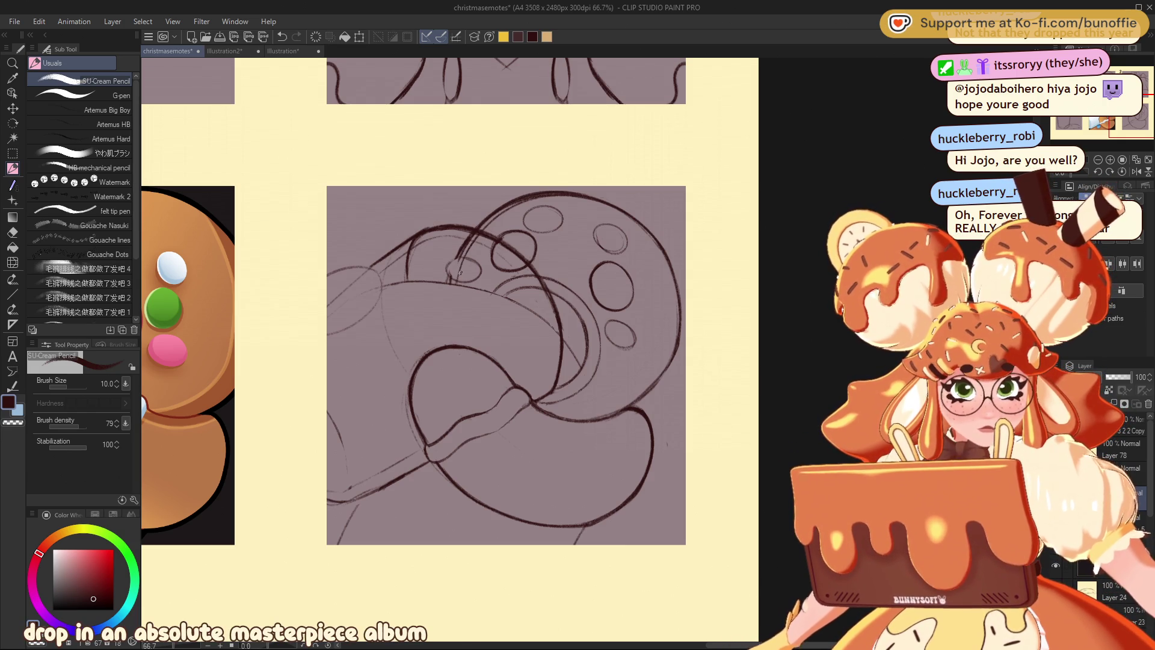
key(e)
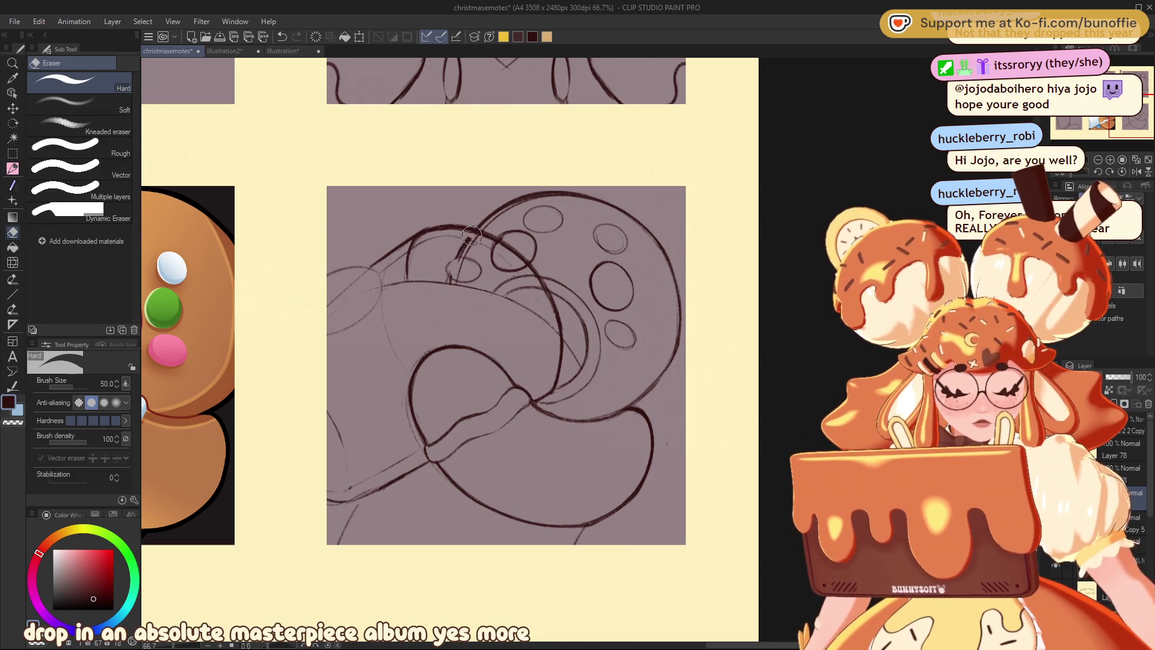
drag(462, 244, 451, 279)
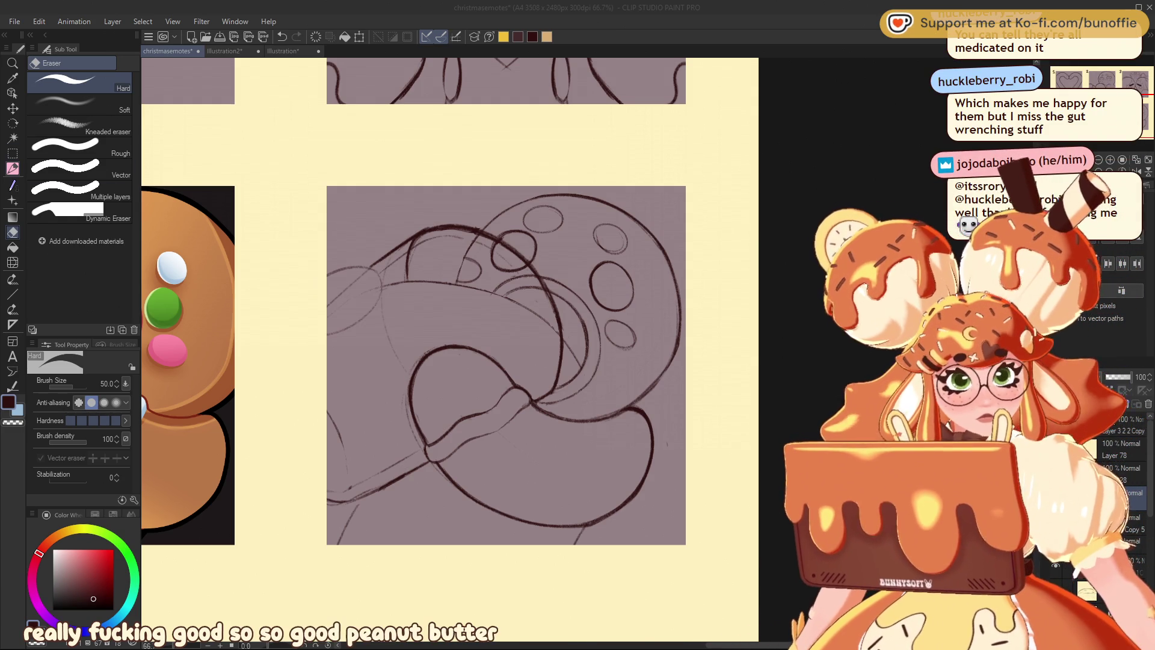
key(p)
Circle the sketched buttons with the Lasso selection.
mouse_move(505, 361)
mouse_down()
mouse_move(514, 402)
mouse_move(523, 394)
mouse_up()
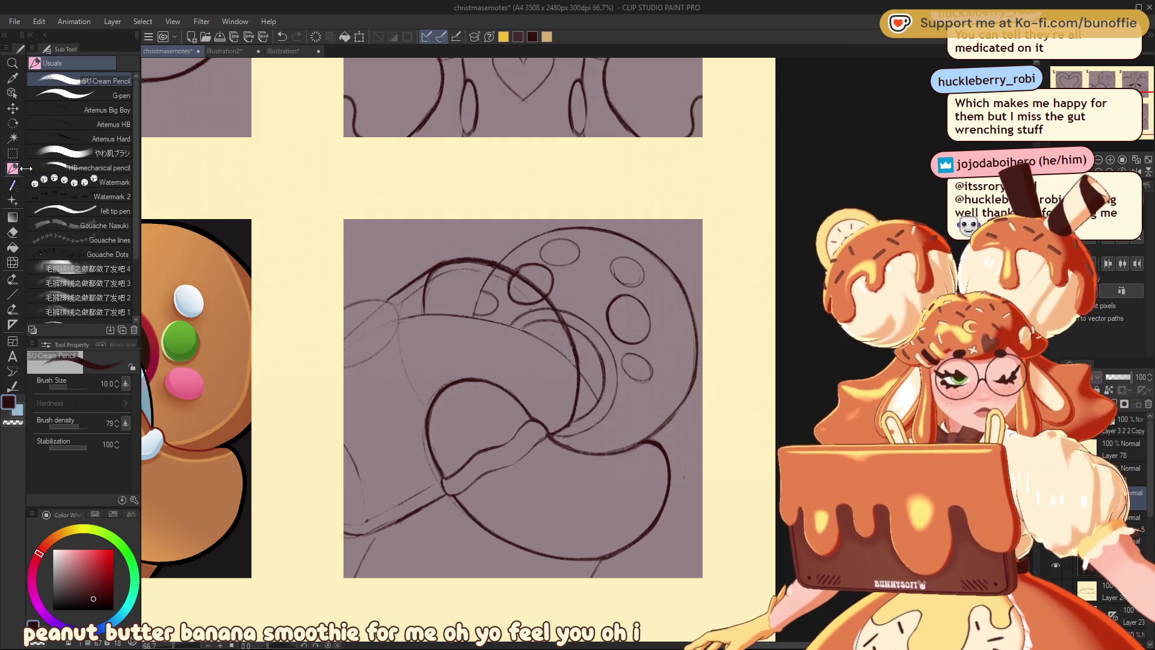
click(12, 153)
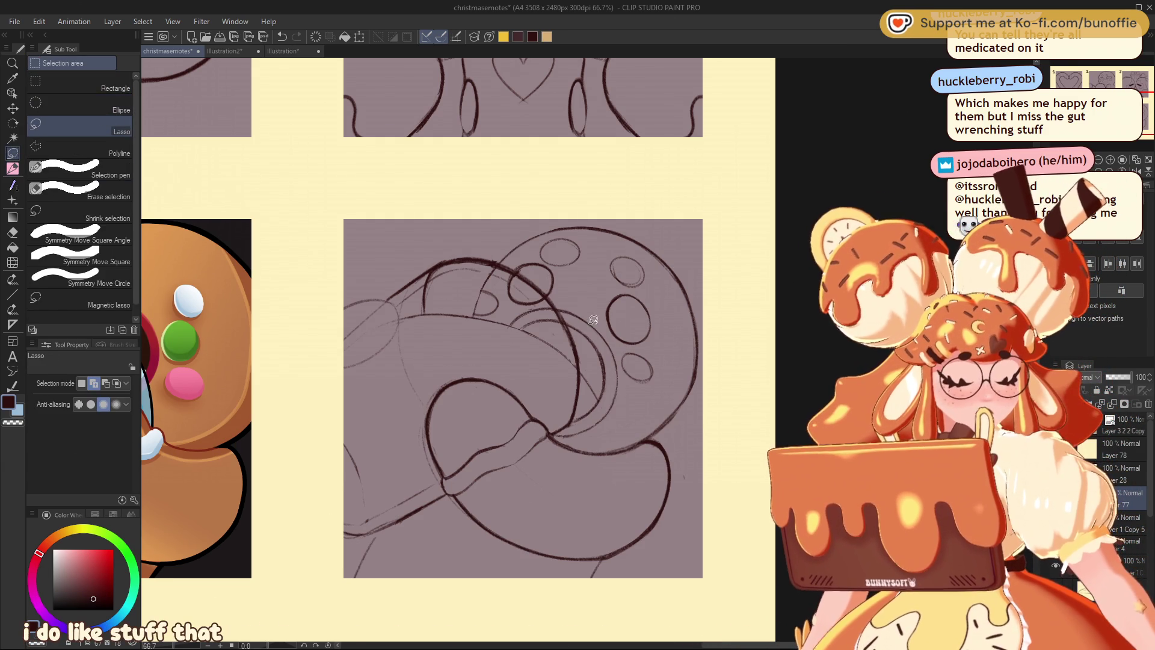
mouse_move(572, 308)
mouse_down()
mouse_move(584, 342)
mouse_move(565, 435)
mouse_move(602, 313)
mouse_up()
Narrow the lasso-selected curve to 88% width, commit it and deselect.
click(651, 467)
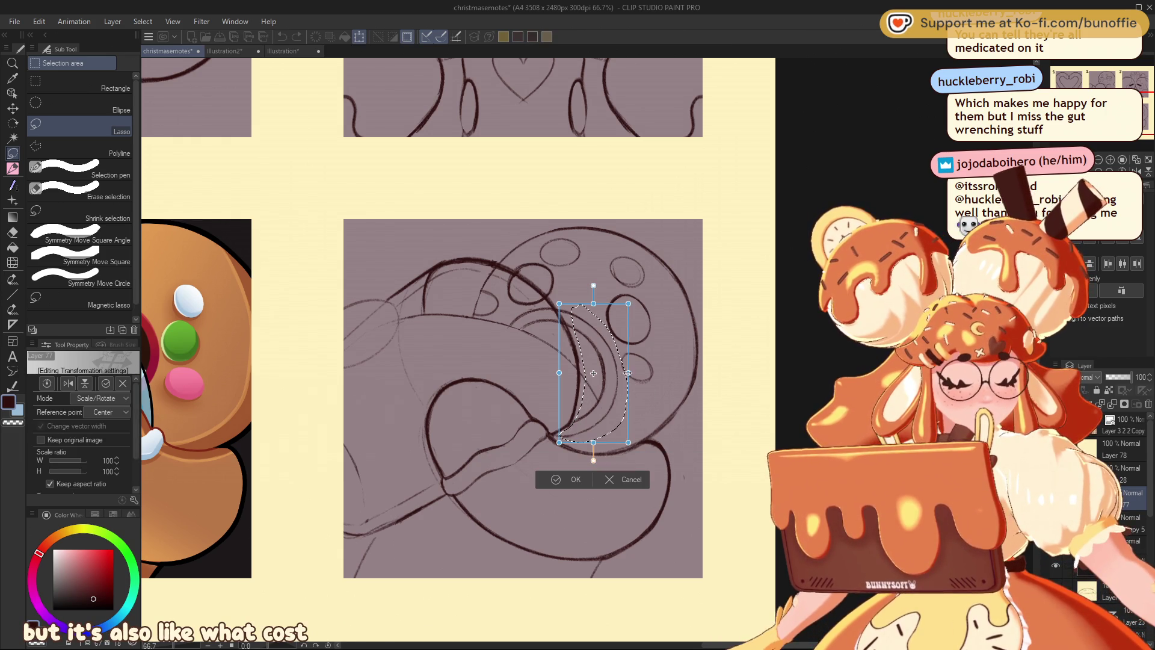
drag(628, 374, 622, 373)
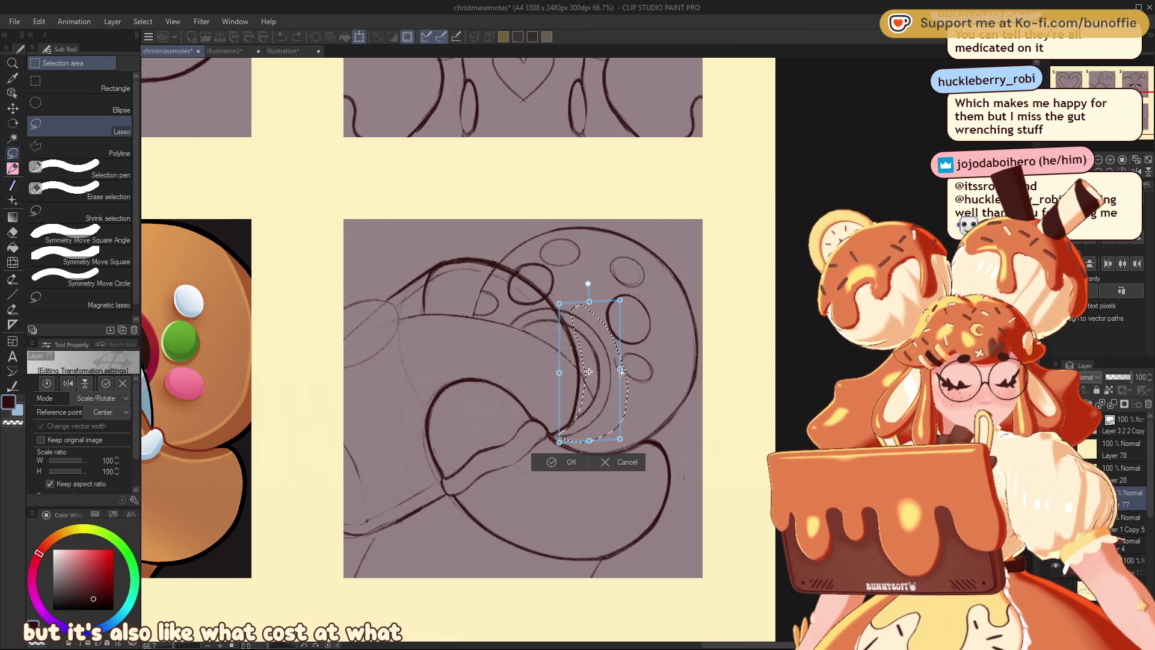
click(568, 462)
key(ctrl+d)
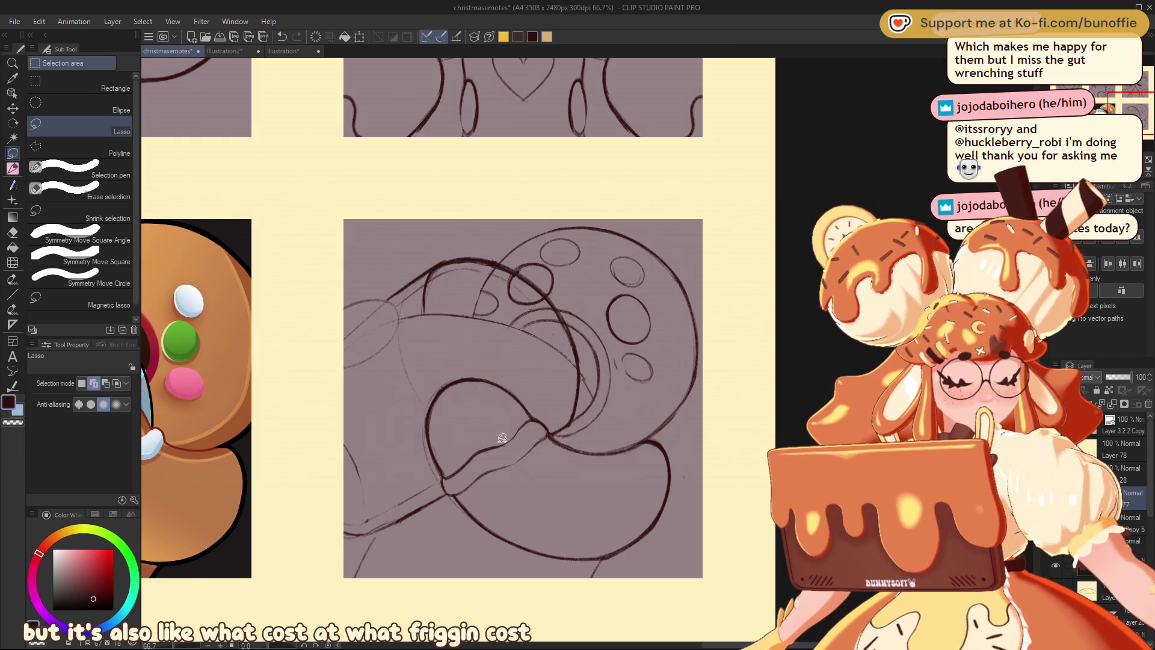
Flip the canvas horizontally to check the drawing, then flip back and zoom out.
key(h)
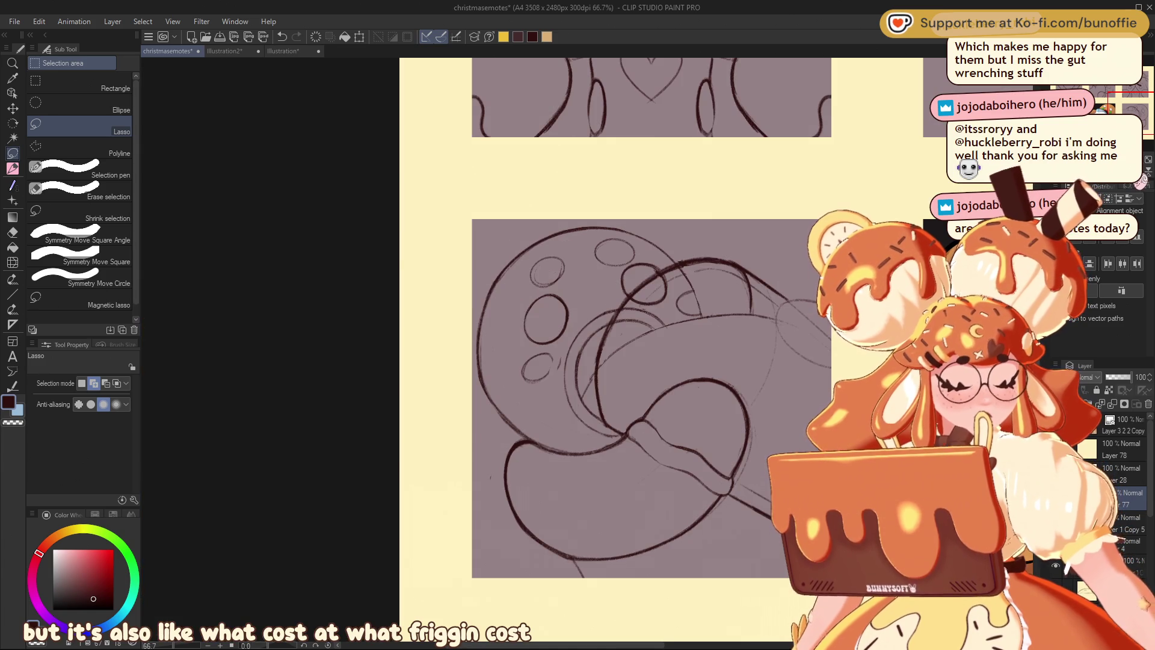
scroll(578, 349, right, 3)
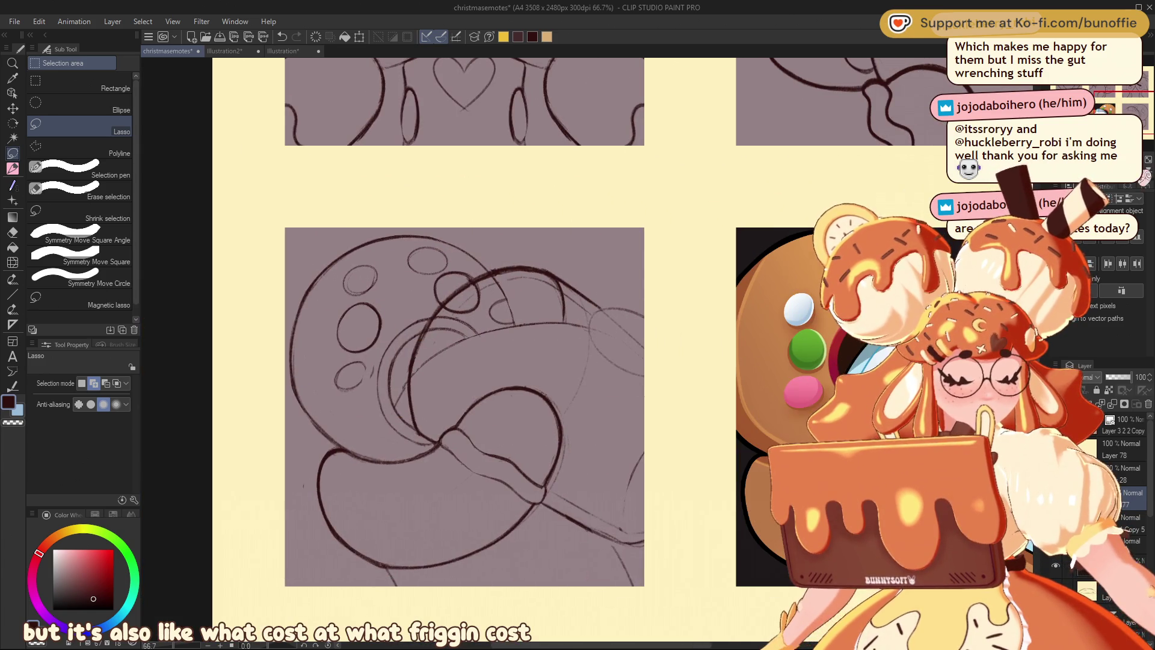
key(h)
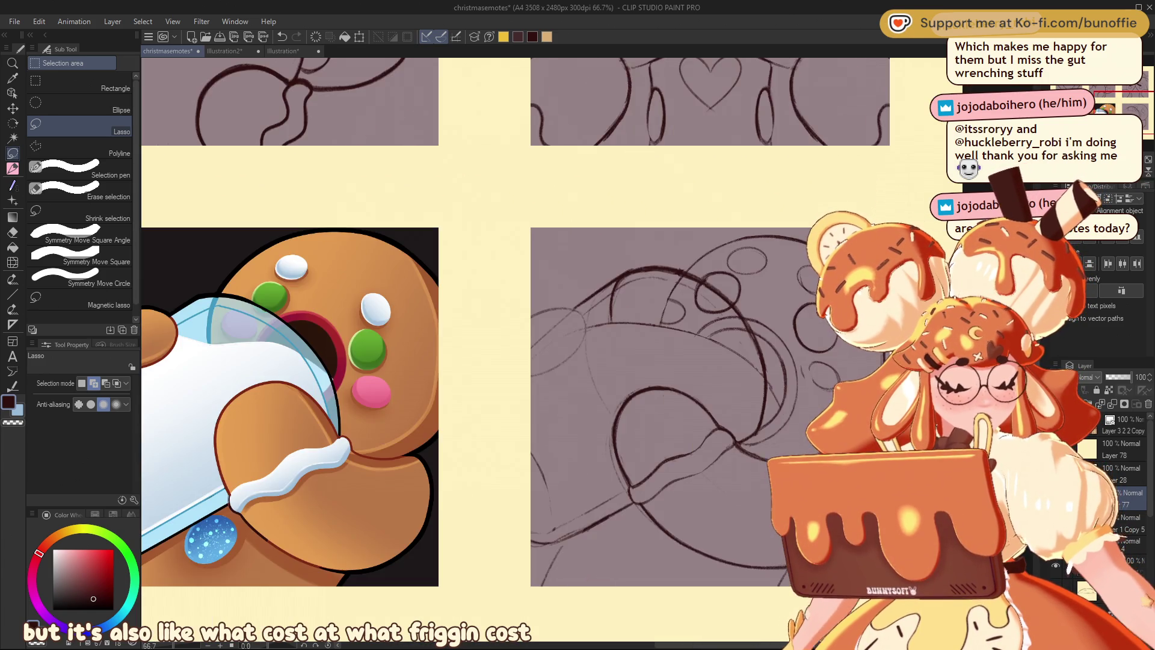
scroll(557, 337, down, 3)
scroll(557, 337, down, 3)
scroll(557, 337, down, 2)
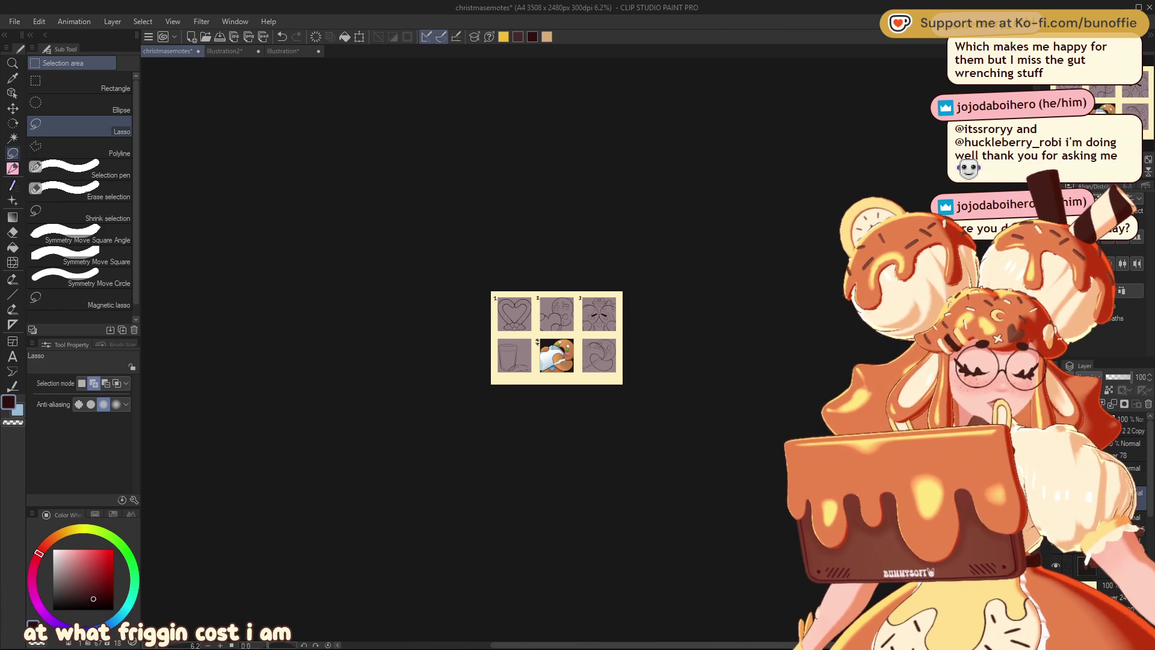
Review emote panels 1 to 4 with the Navigator, then select the SU-Cream Pencil.
scroll(587, 349, up, 5)
scroll(587, 350, up, 1)
drag(1122, 88, 1120, 90)
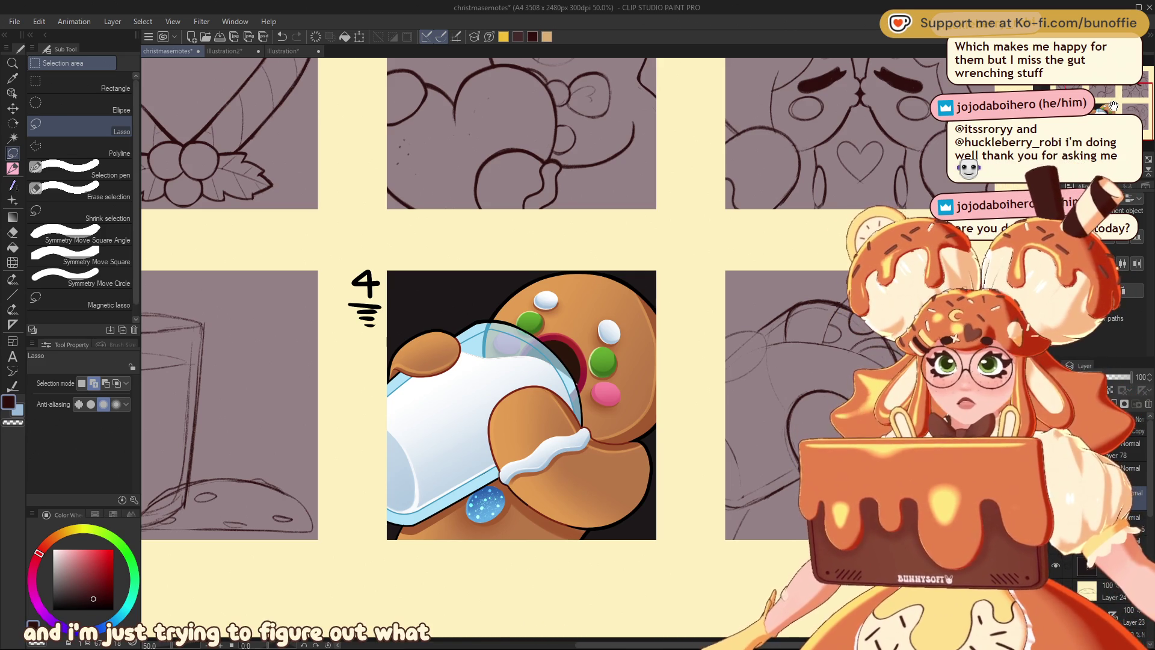
mouse_move(1114, 107)
mouse_down()
mouse_move(1131, 104)
mouse_move(1119, 91)
mouse_up()
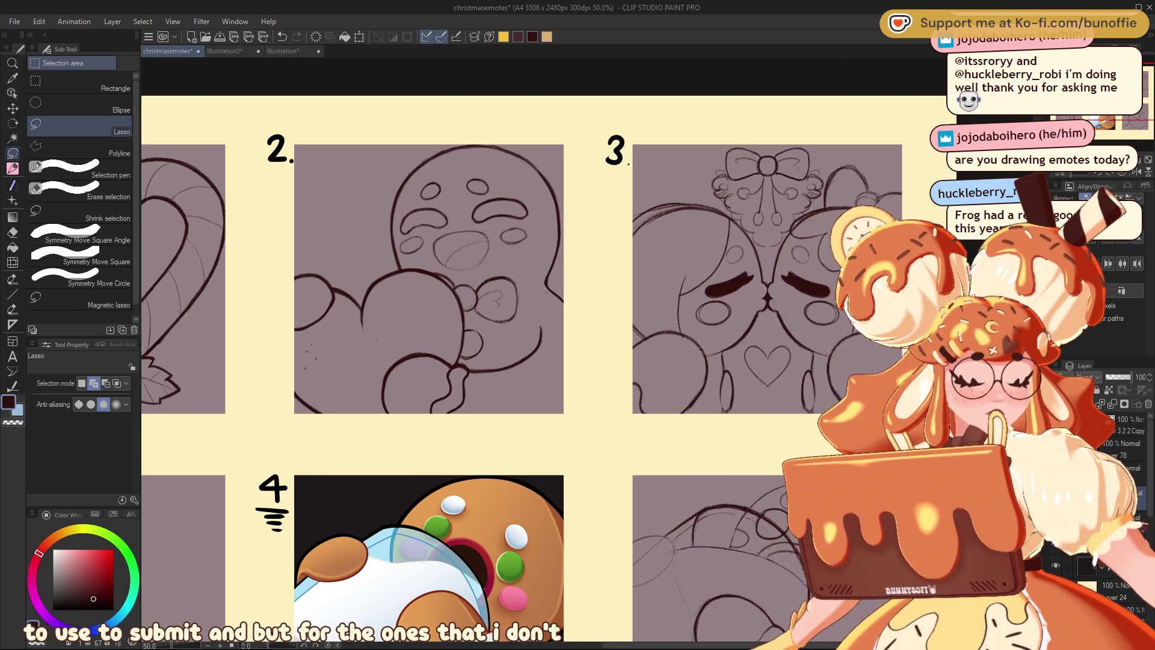
drag(1120, 92, 1124, 98)
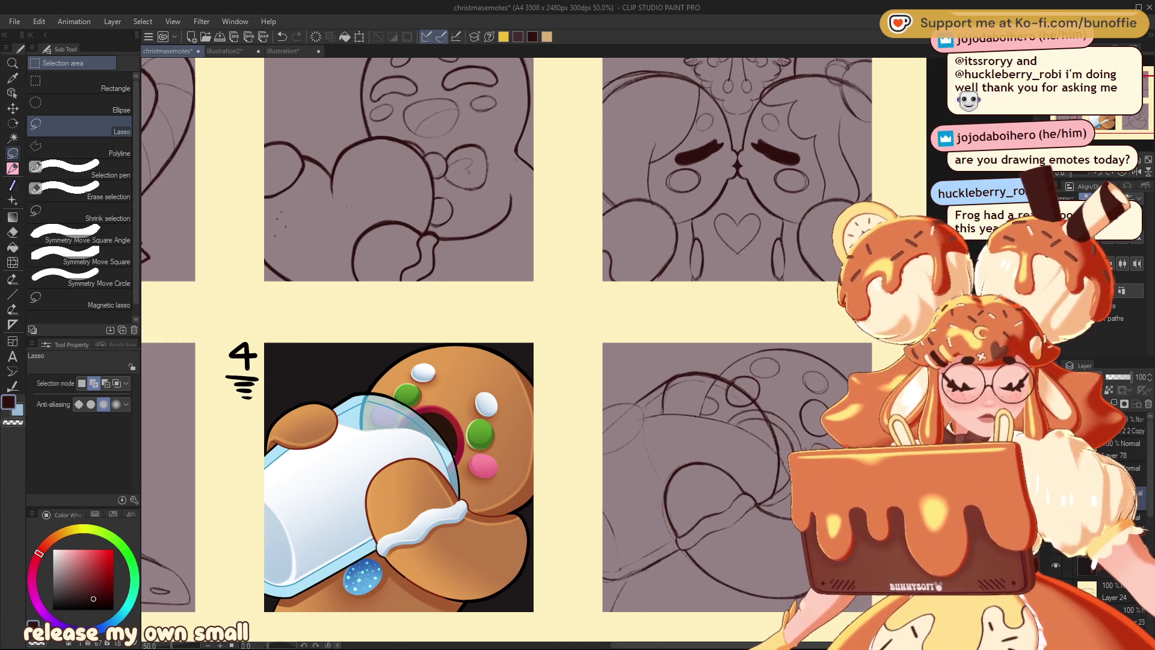
drag(1124, 98, 1104, 118)
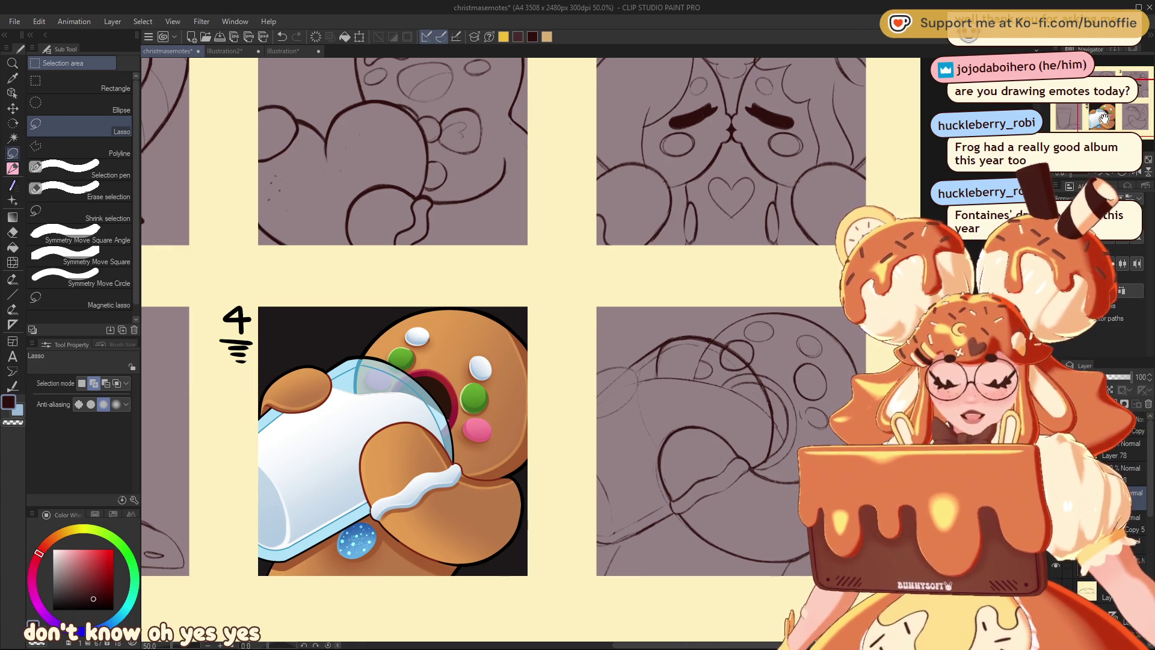
click(13, 170)
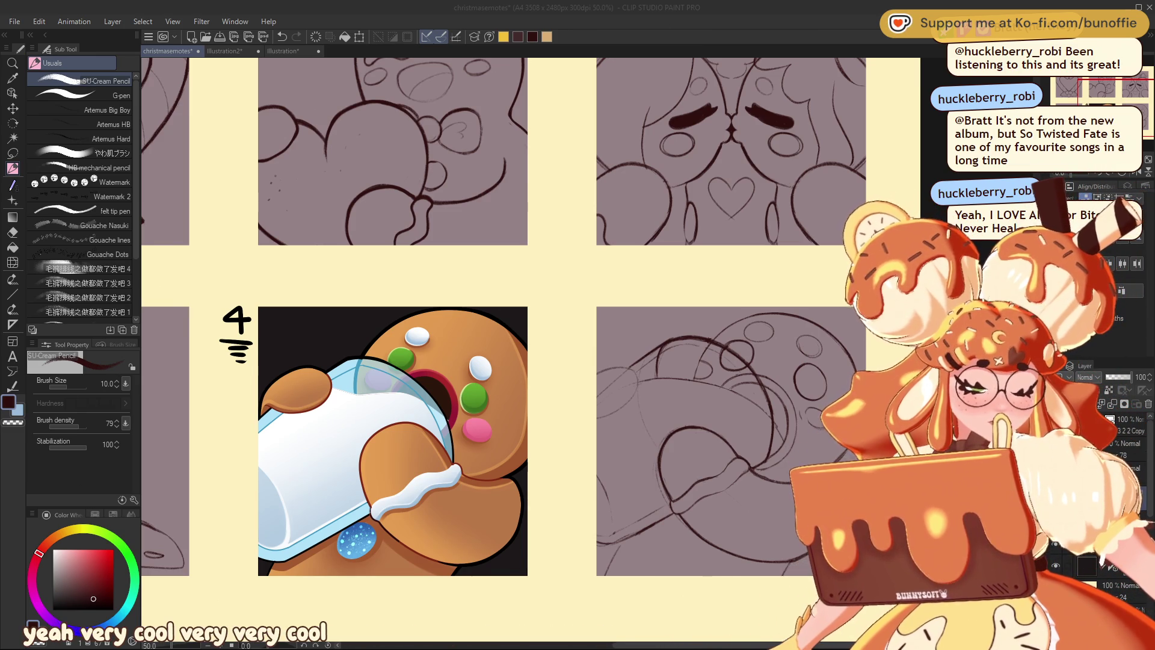
Draw a new curved pencil line on the ring sketch and erase small bits near the oval.
click(1126, 94)
drag(1126, 94, 1151, 93)
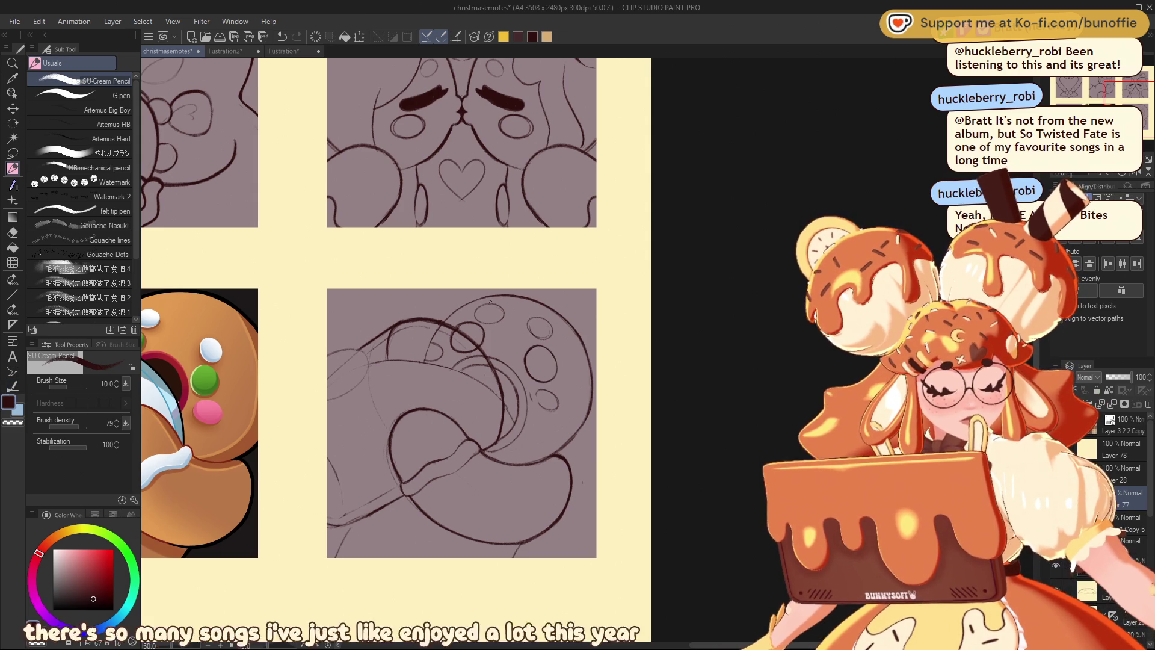
drag(464, 305, 426, 353)
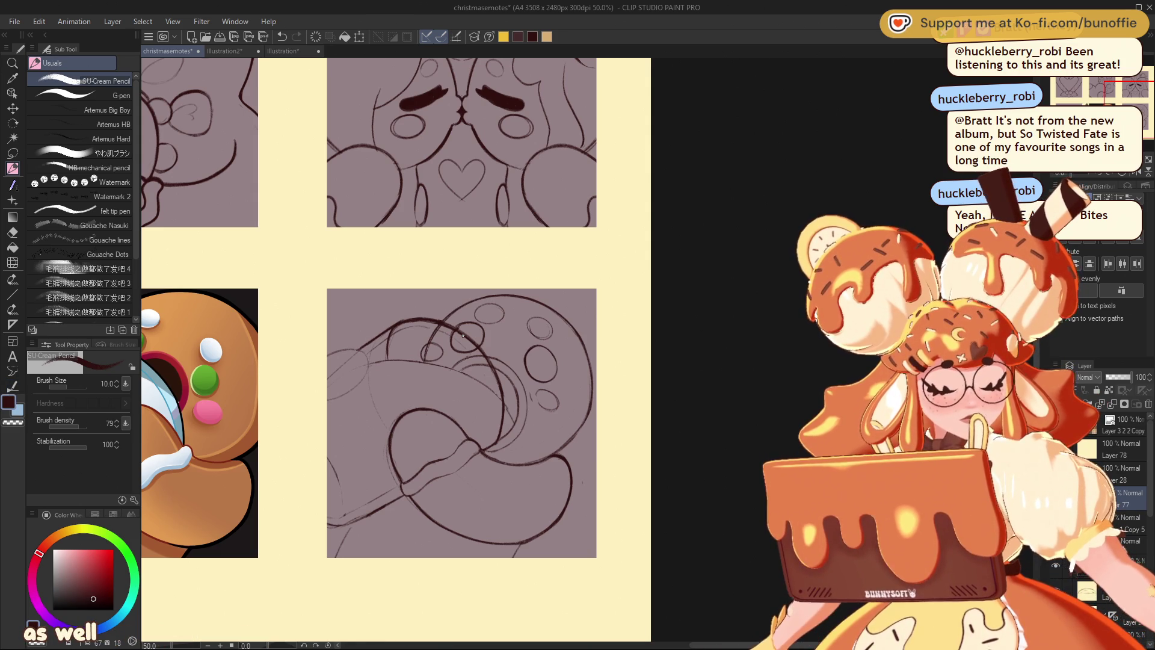
key(e)
drag(434, 350, 429, 348)
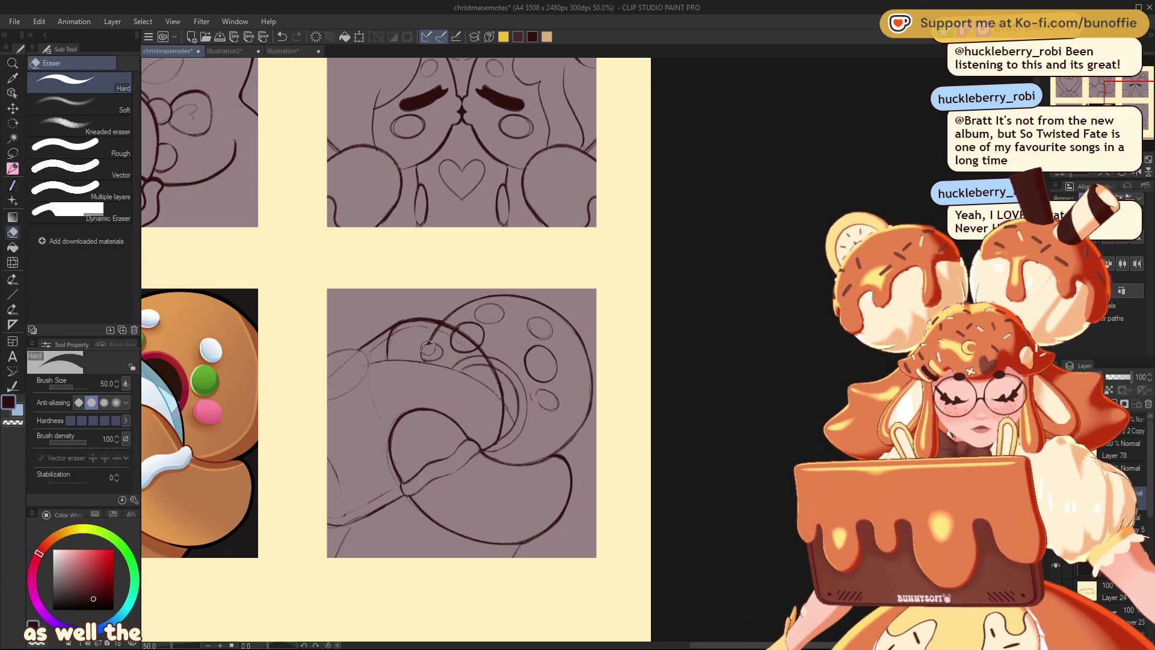
mouse_move(538, 397)
mouse_down()
mouse_move(533, 409)
mouse_move(571, 423)
mouse_move(549, 455)
mouse_up()
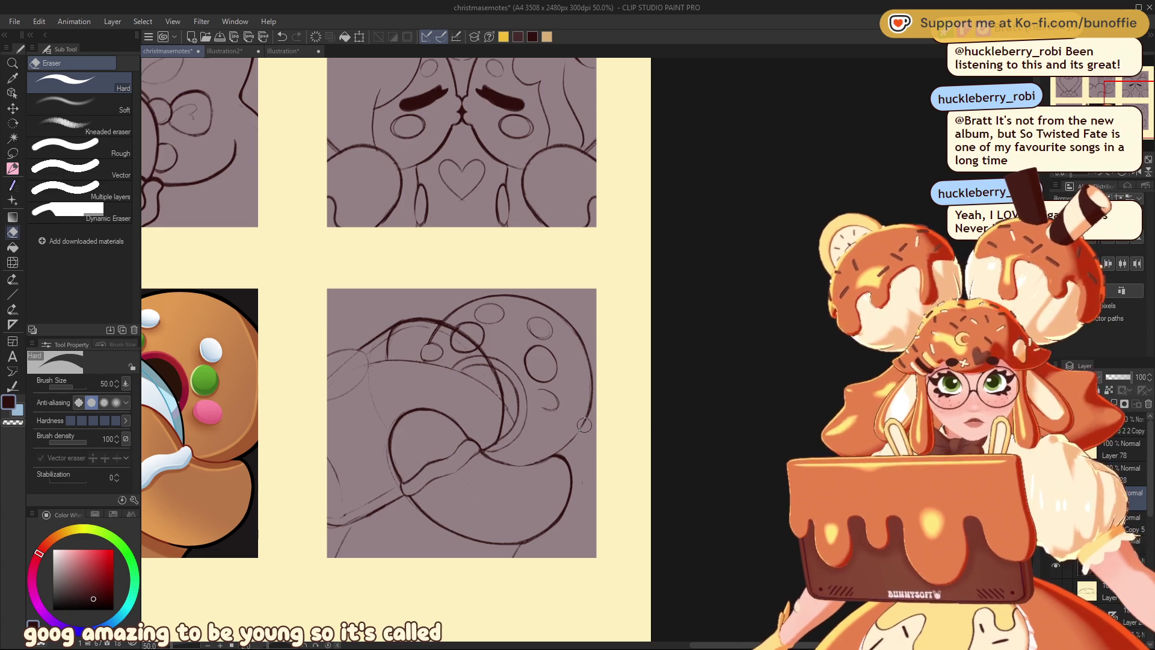
key(p)
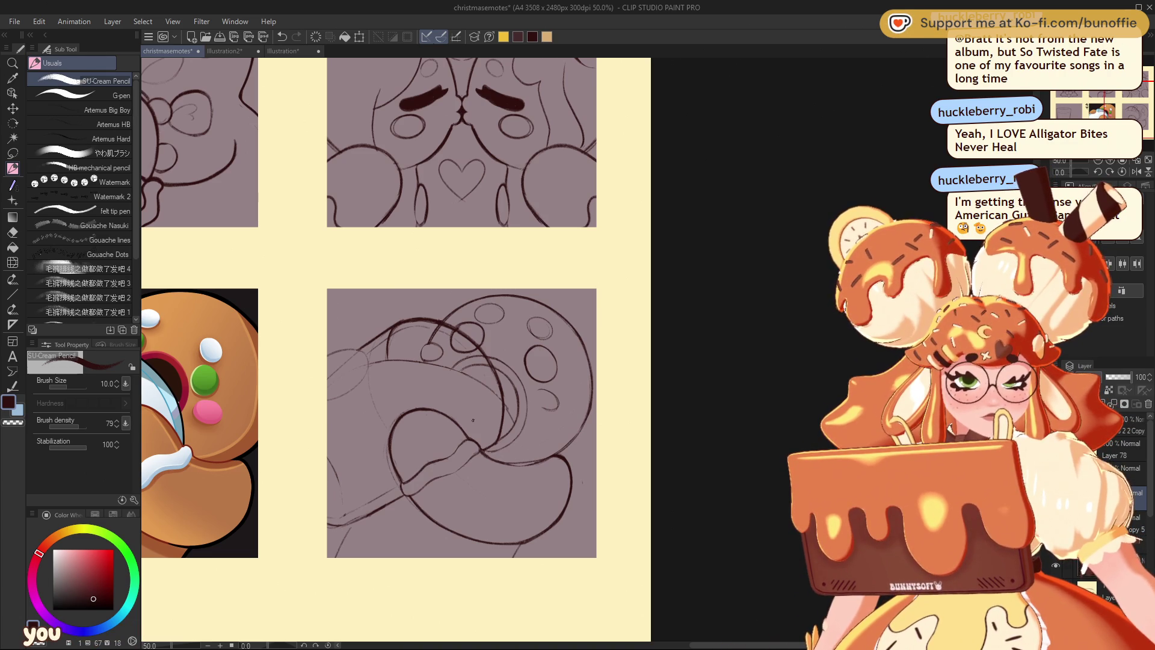
key(e)
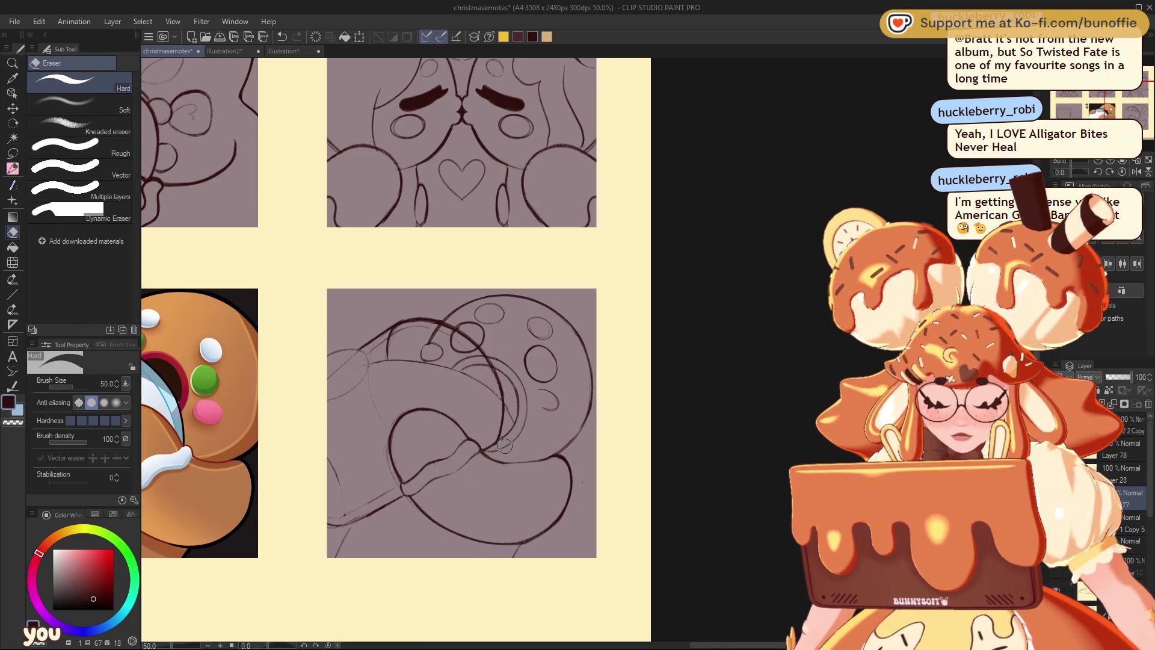
Return to the SU-Cream Pencil, centre on gingerbread panel 4, and zoom out to the whole sheet.
drag(1137, 109, 1130, 94)
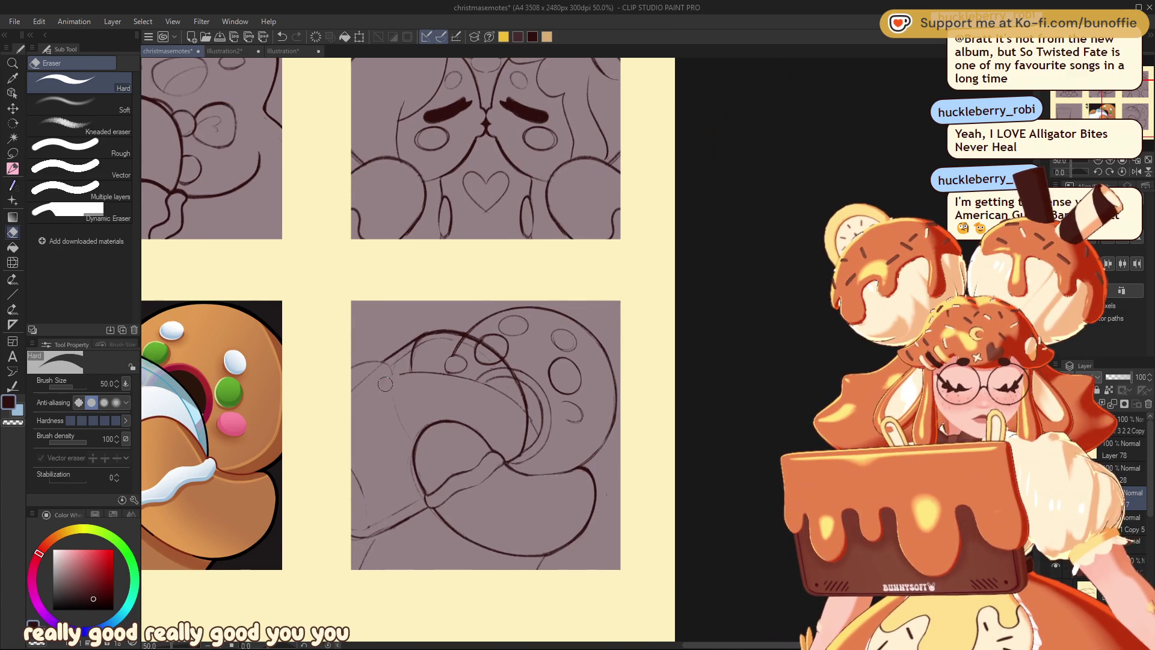
click(12, 168)
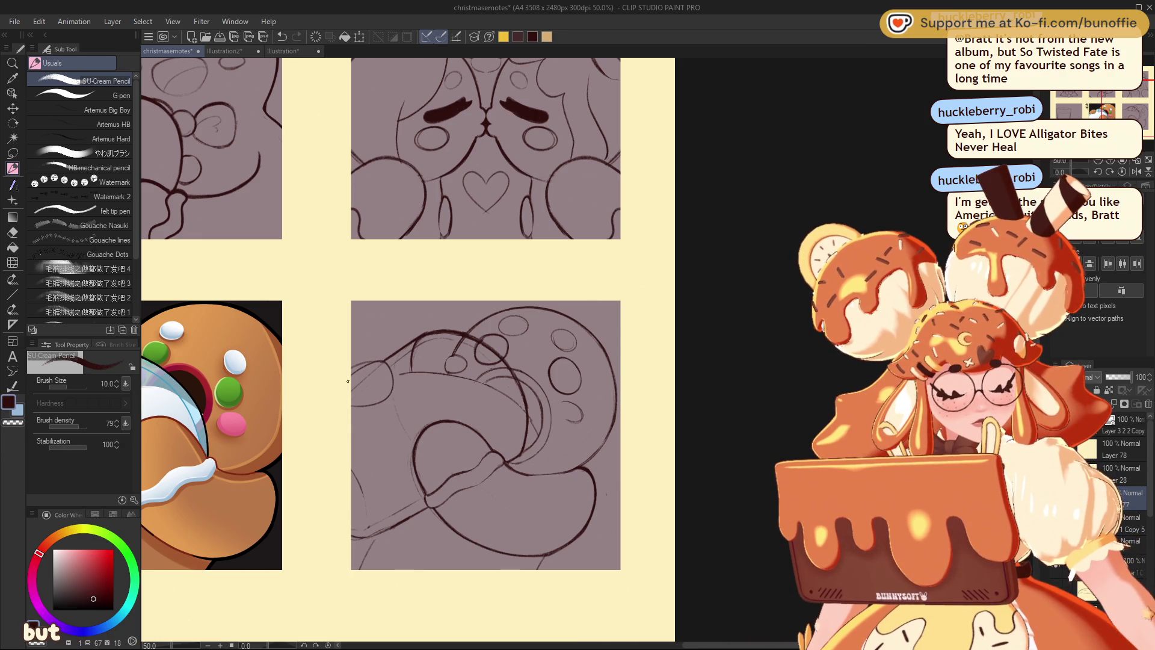
drag(1106, 110, 1113, 113)
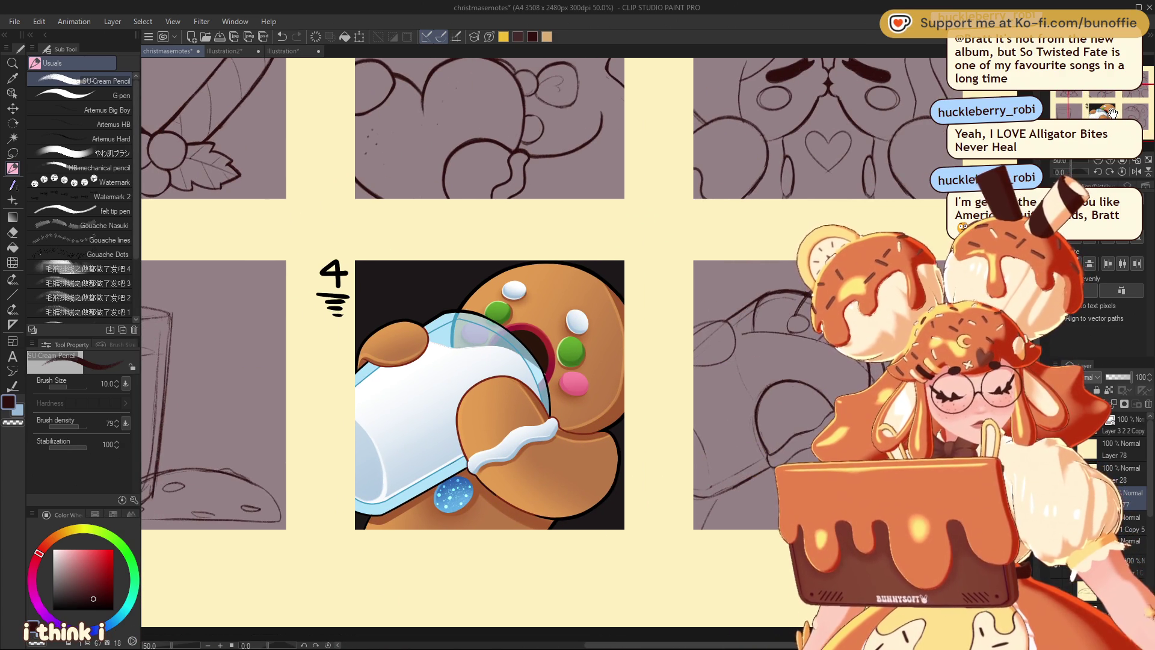
drag(1113, 113, 1111, 110)
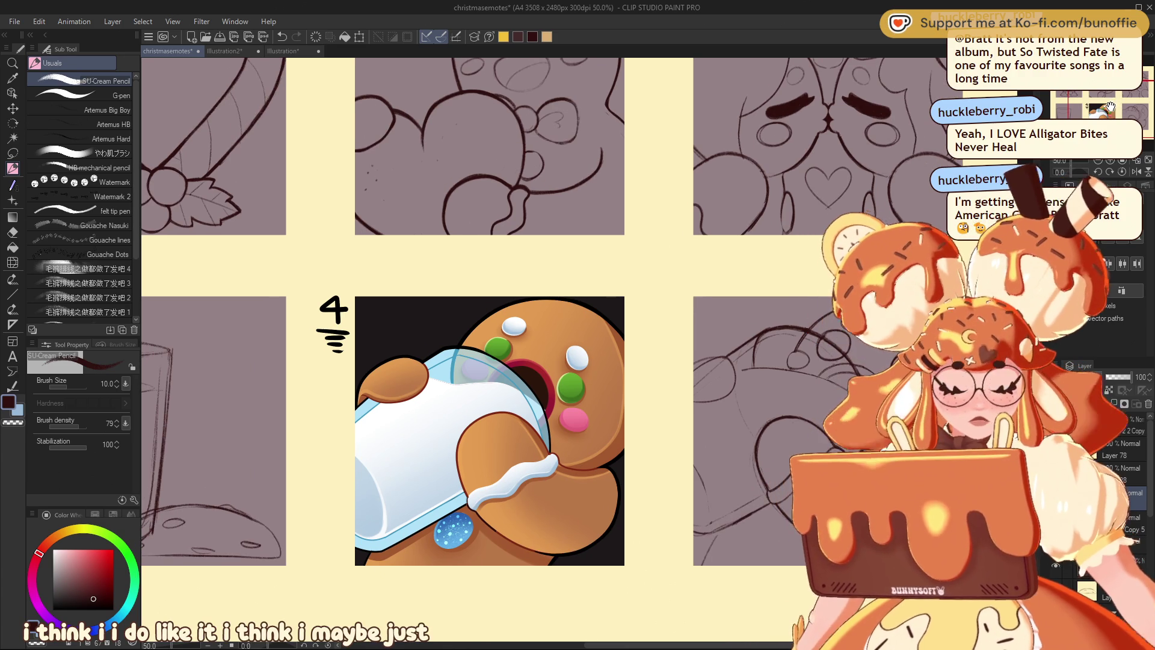
click(1100, 161)
Zoom out and back in, centre on gingerbread emote panel 4, and choose the Lasso sub tool.
click(1102, 162)
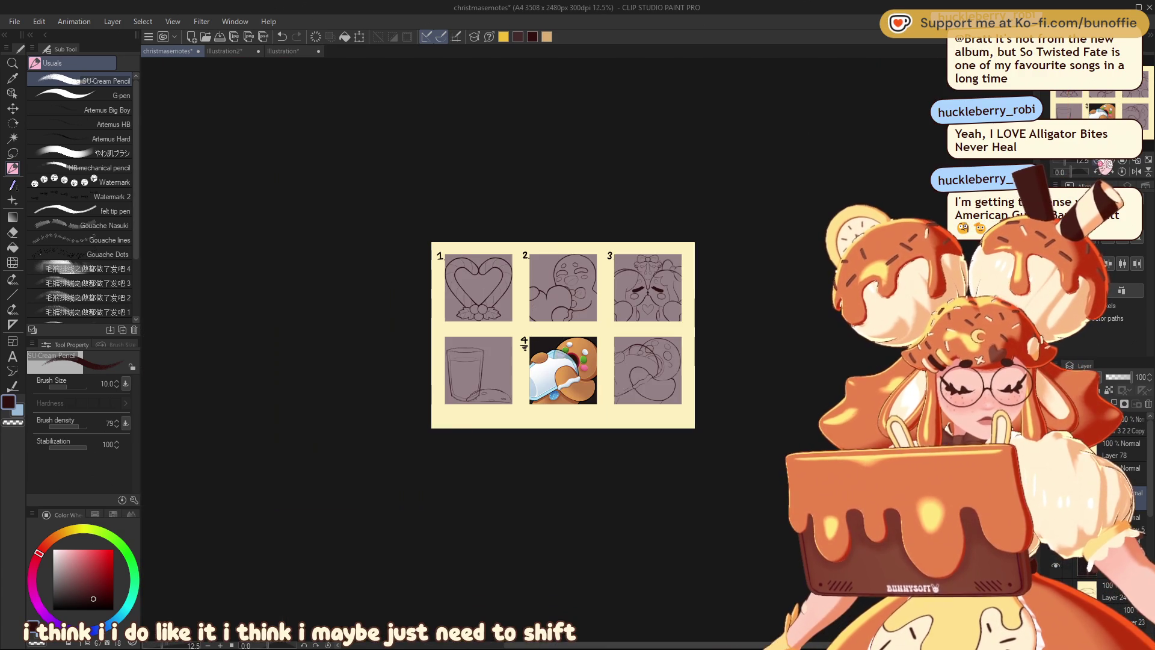
click(1110, 160)
click(1110, 160)
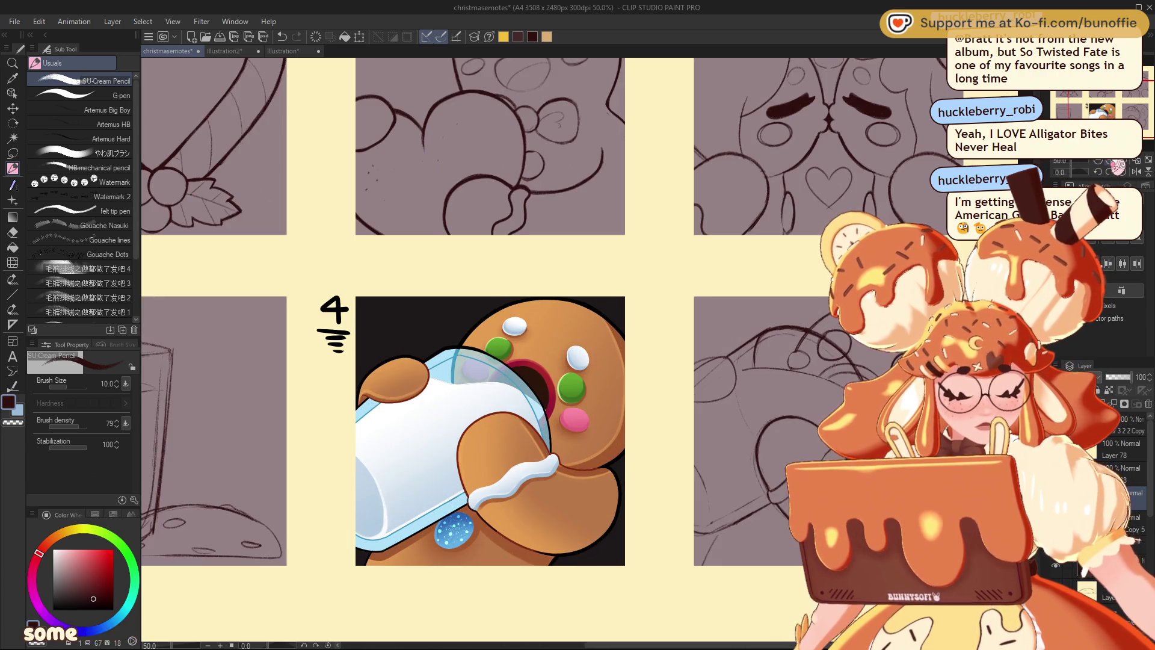
drag(1132, 107, 1125, 101)
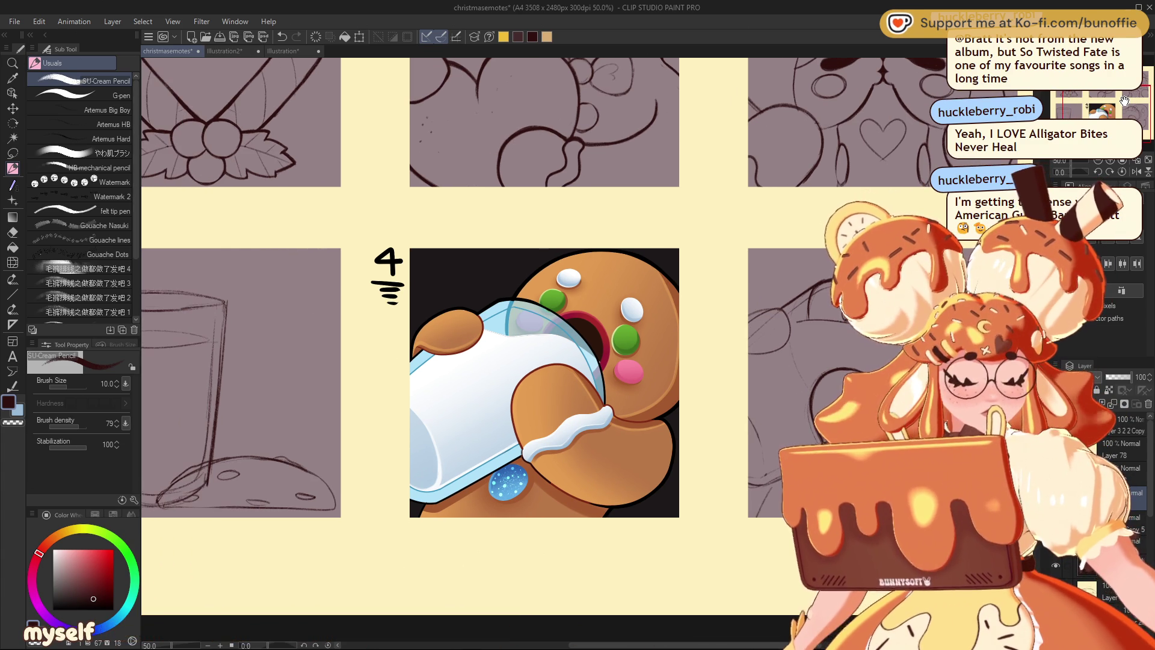
click(12, 153)
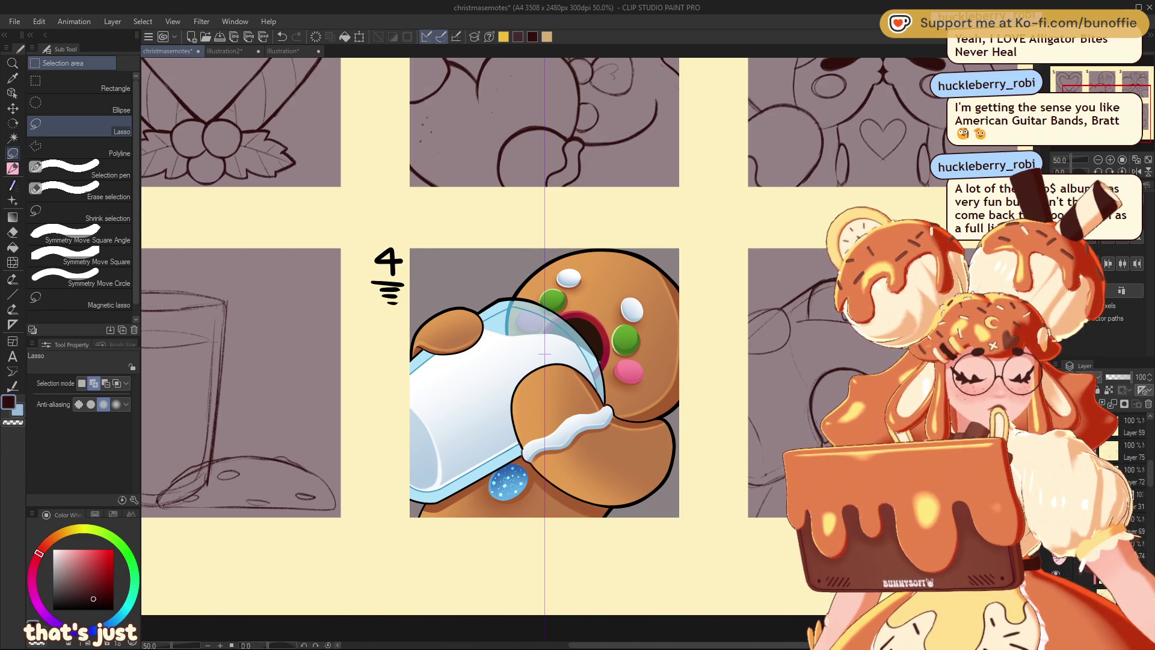
key(ctrl+minus)
key(ctrl+minus)
key(ctrl+minus)
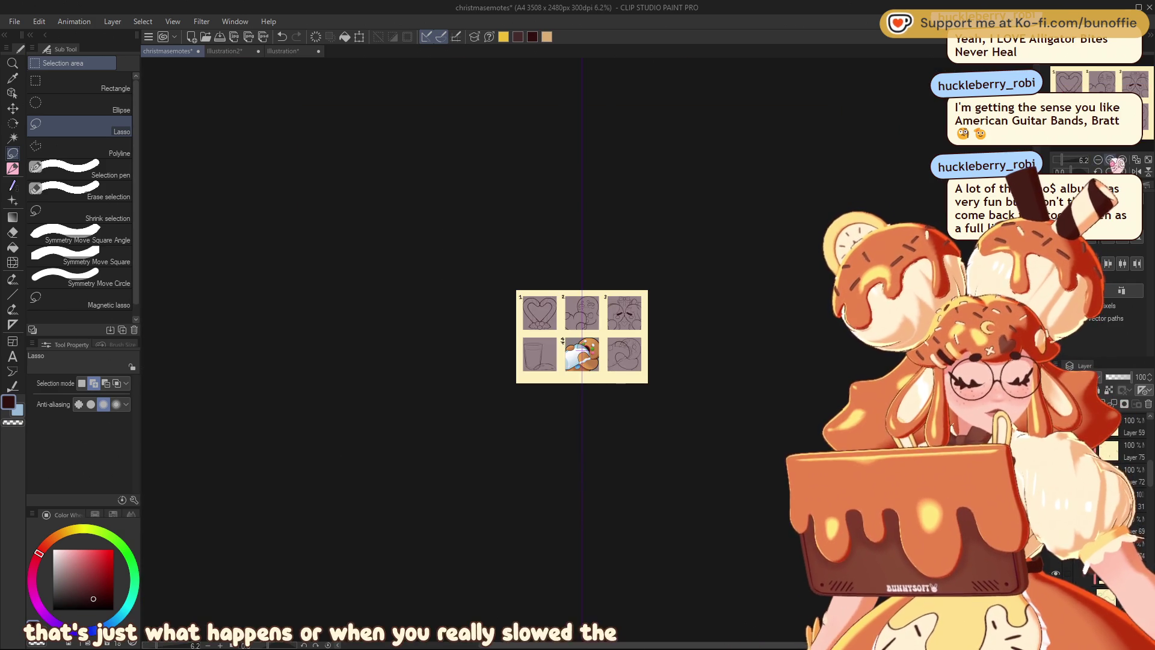
key(ctrl+plus)
key(ctrl+plus)
key(ctrl+plus)
key(ctrl+plus)
key(ctrl+plus)
key(ctrl+plus)
drag(1121, 101, 1117, 104)
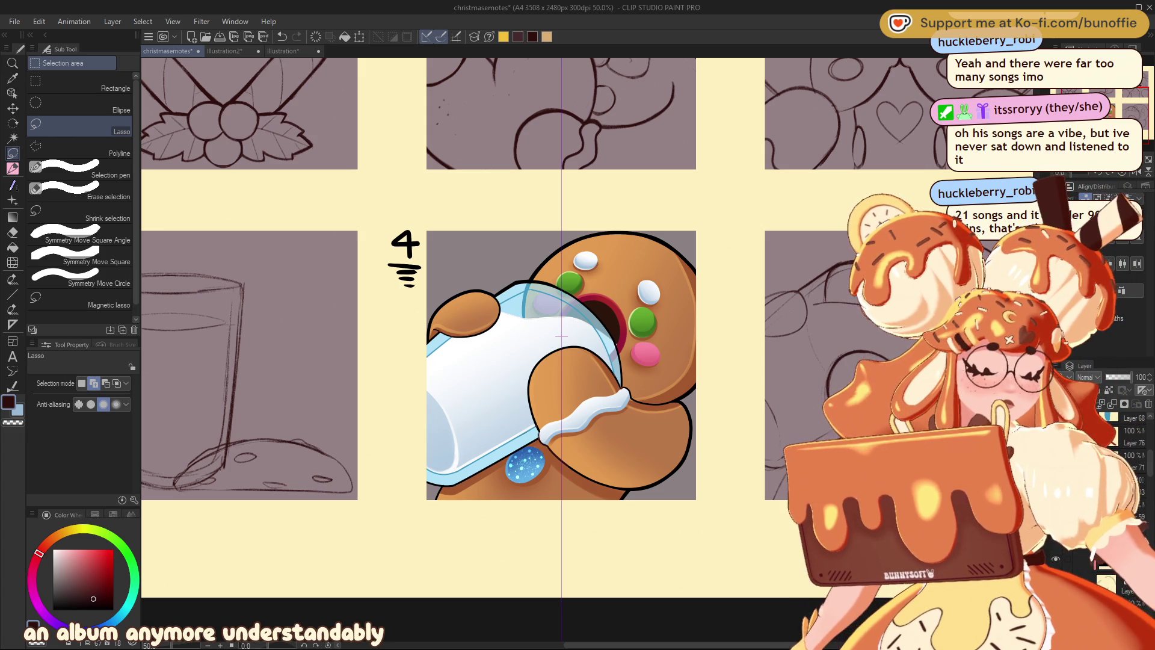
mouse_move(562, 337)
mouse_down()
mouse_move(339, 361)
mouse_move(484, 355)
mouse_move(435, 325)
mouse_up()
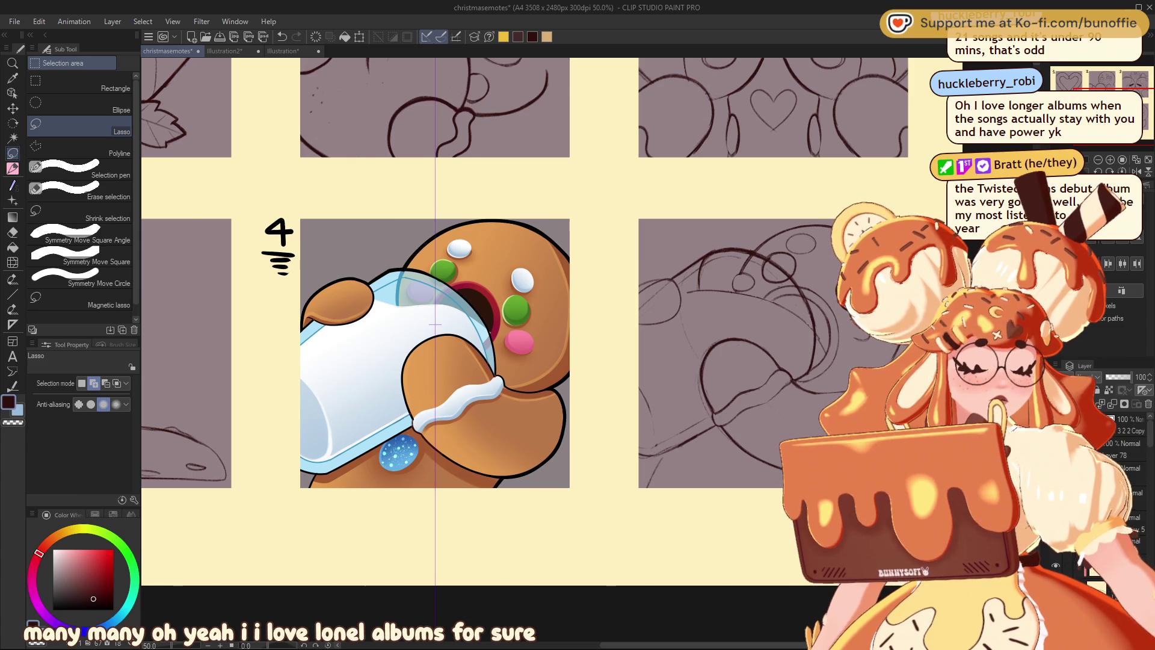
key(ctrl+plus)
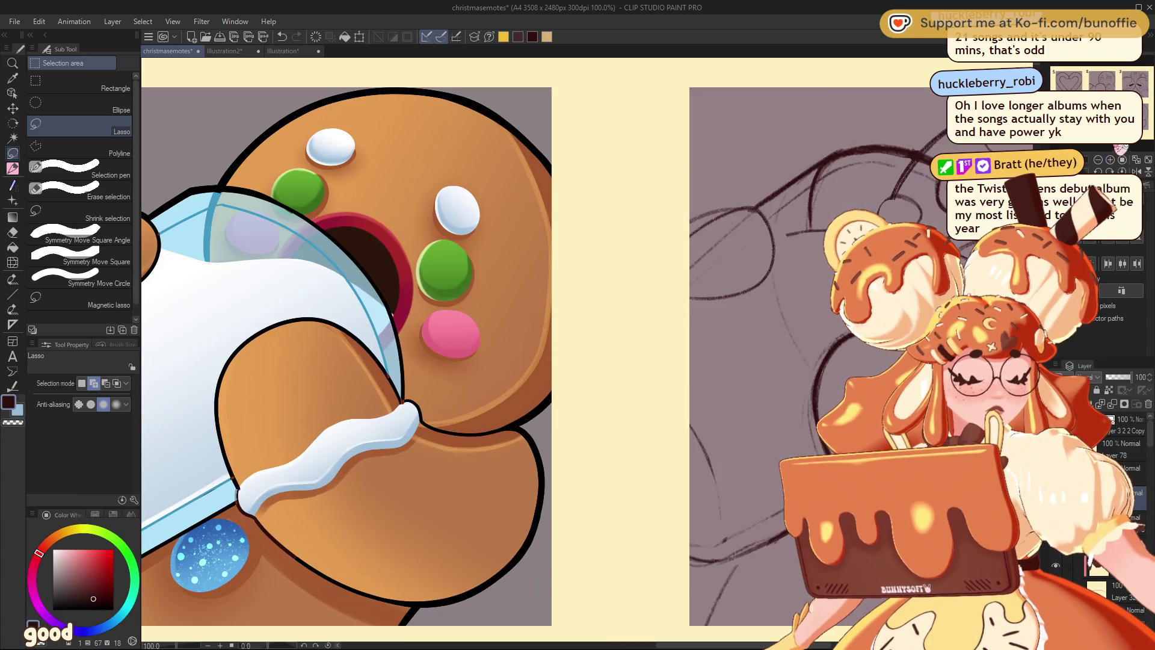
Lasso and shrink the right-side oval button and the upper-left one, the latter to about 90%.
drag(808, 437, 636, 234)
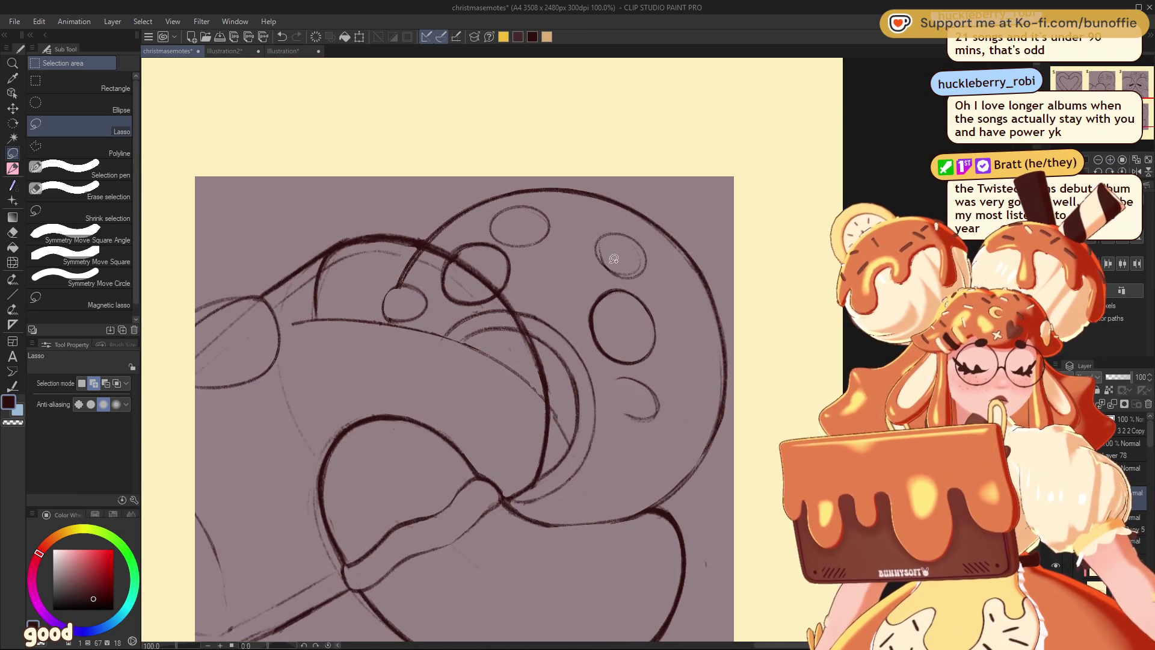
drag(663, 362, 590, 284)
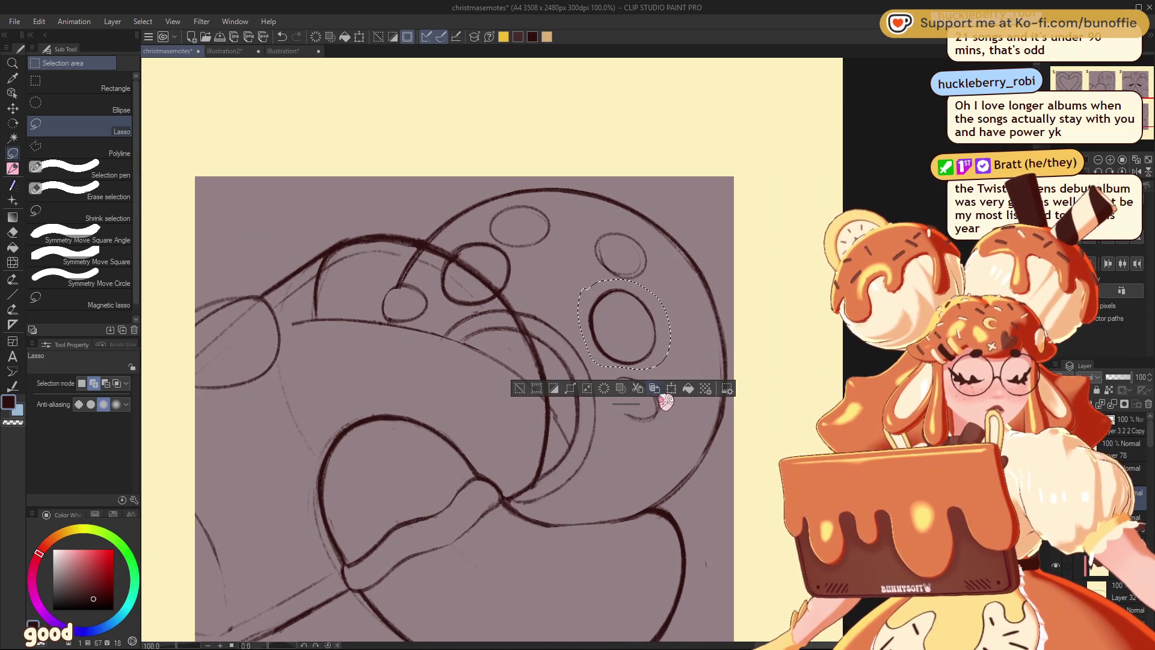
key(ctrl+t)
drag(671, 280, 657, 287)
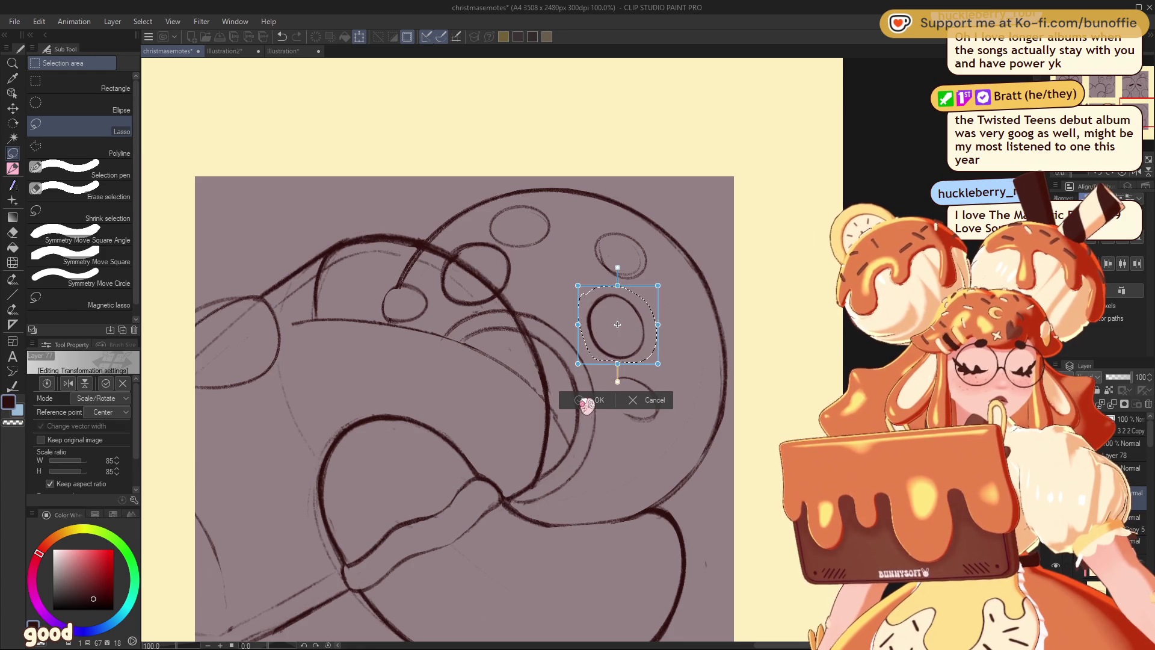
key(Return)
key(ctrl+d)
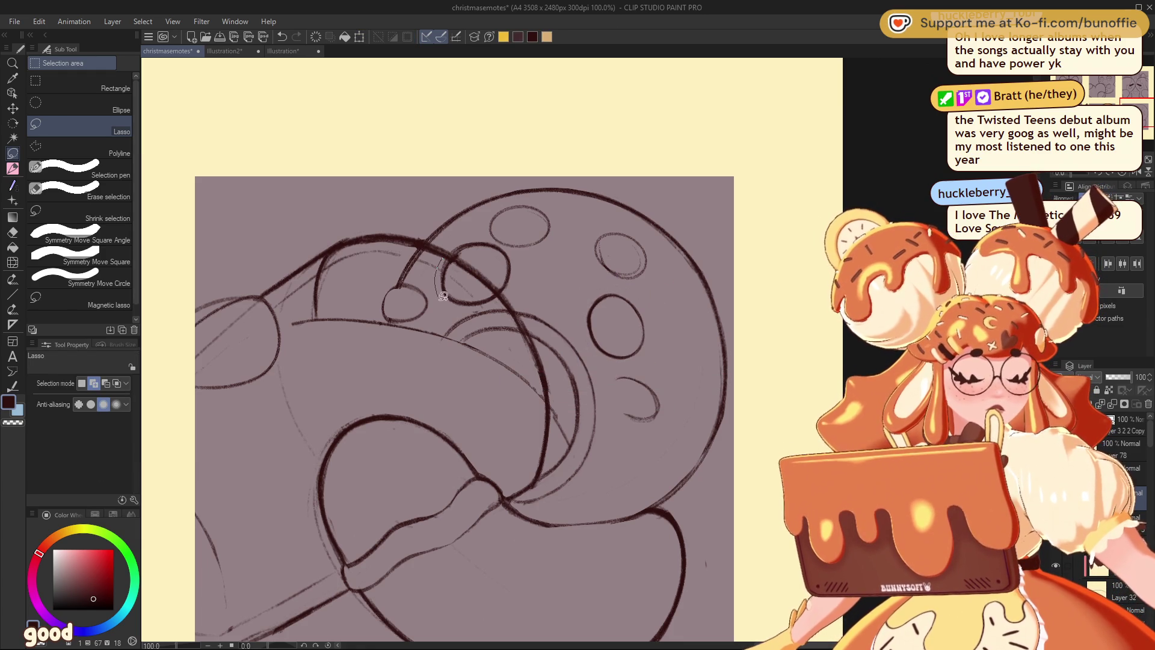
drag(460, 261, 463, 265)
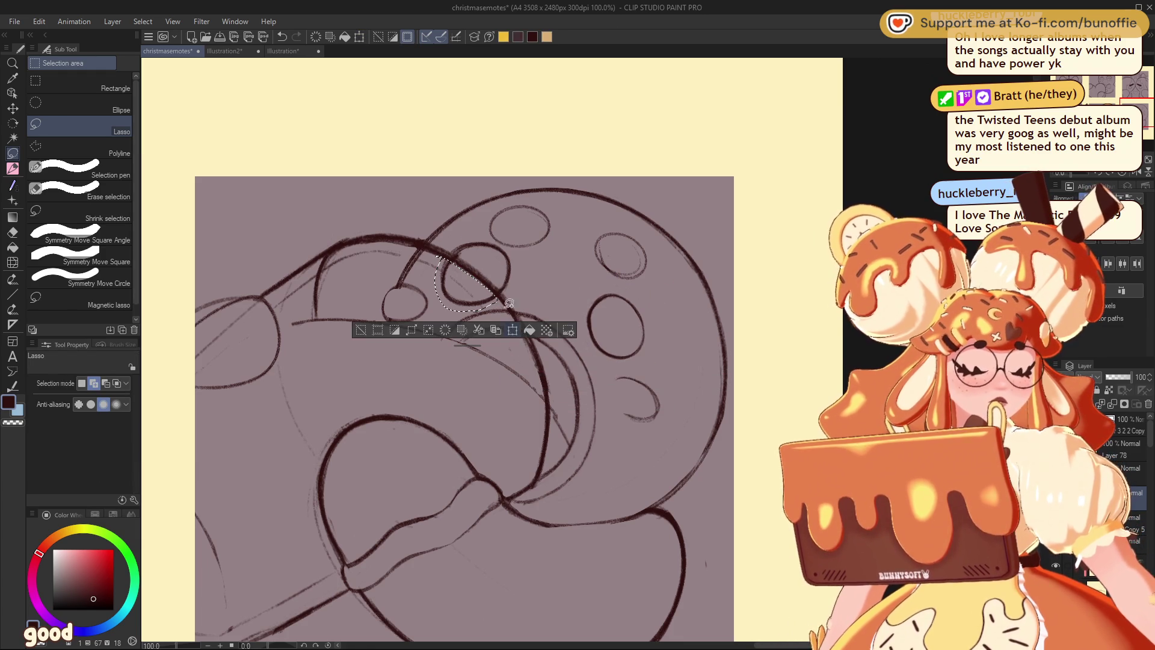
key(ctrl+t)
drag(437, 316, 440, 310)
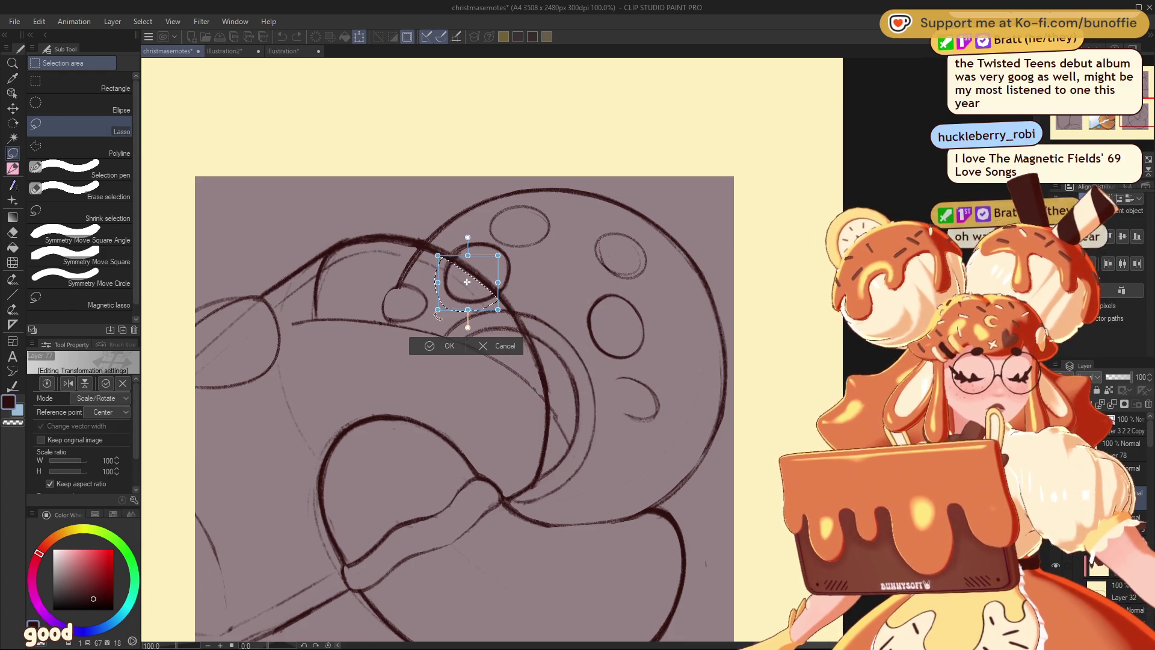
click(442, 344)
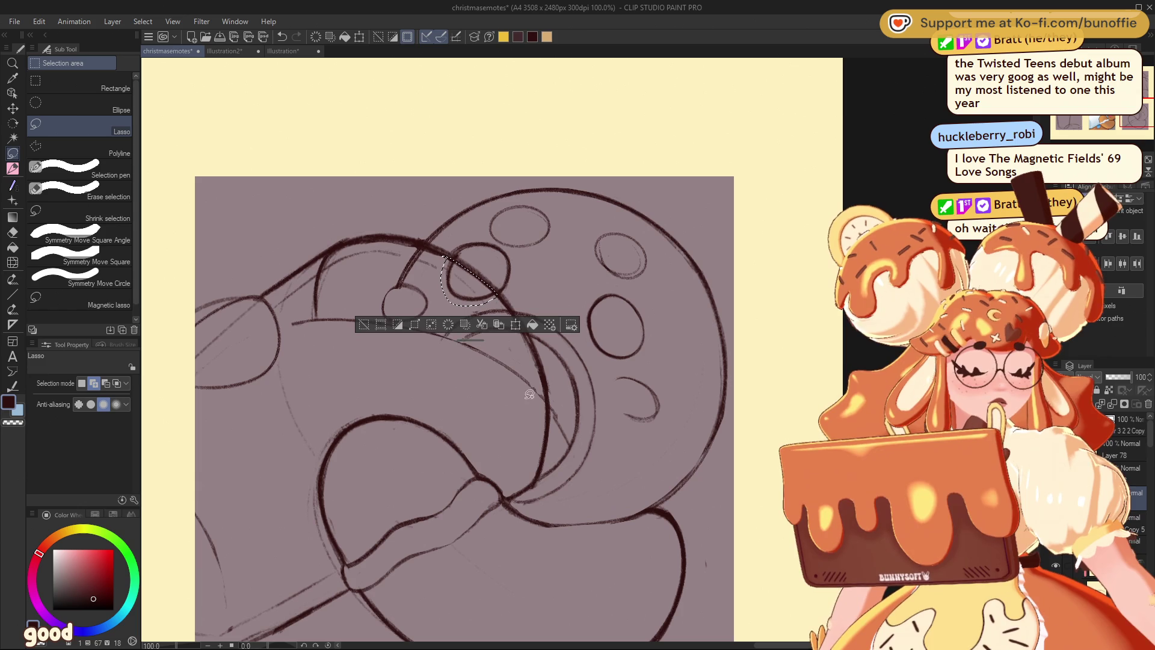
click(365, 327)
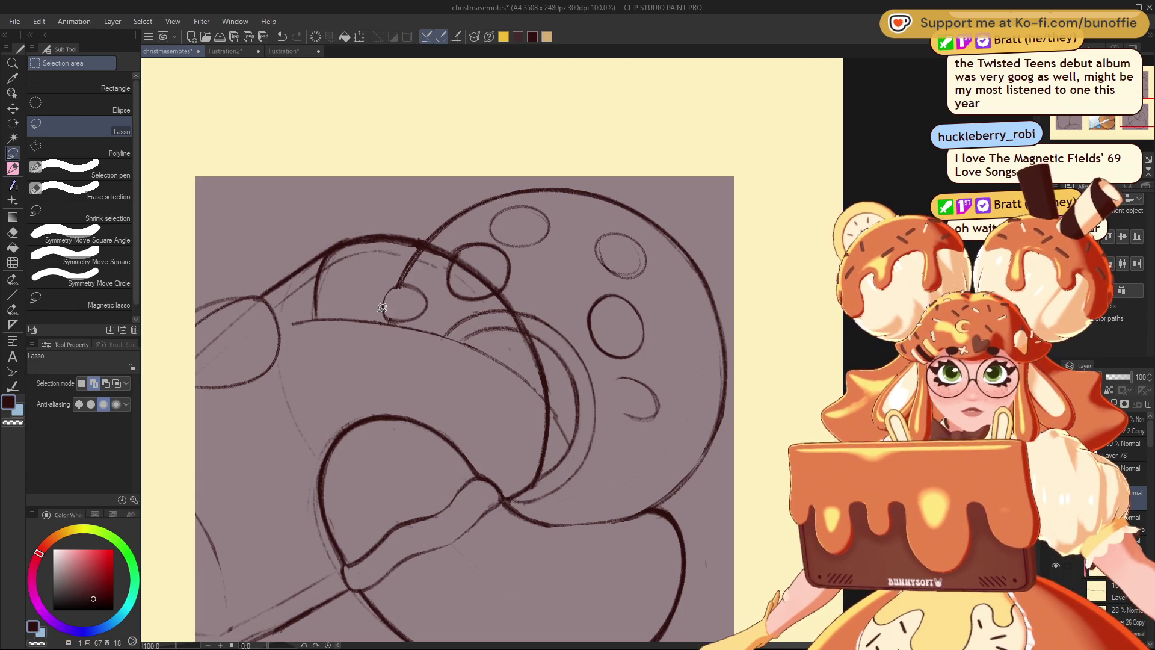
Shrink the small top oval and the upper-right oval button the same way, then return to the pencil.
mouse_move(507, 203)
mouse_down()
mouse_move(573, 220)
mouse_move(537, 239)
mouse_up()
click(573, 277)
key(Return)
click(415, 263)
drag(618, 228, 605, 227)
click(668, 311)
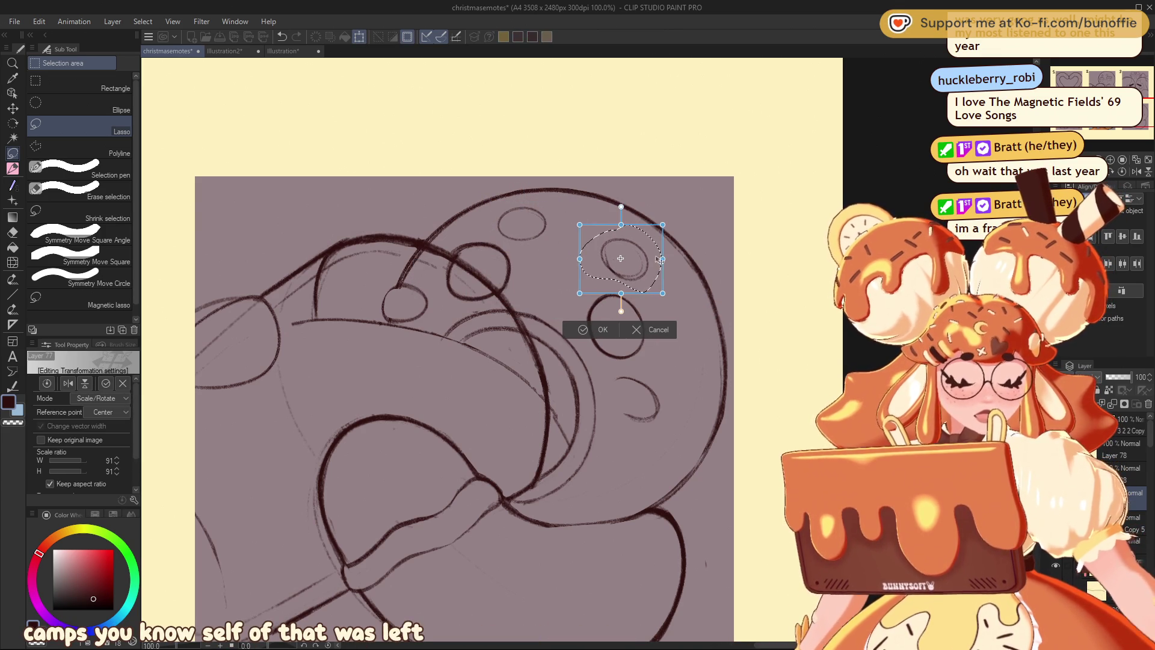
click(599, 330)
click(528, 316)
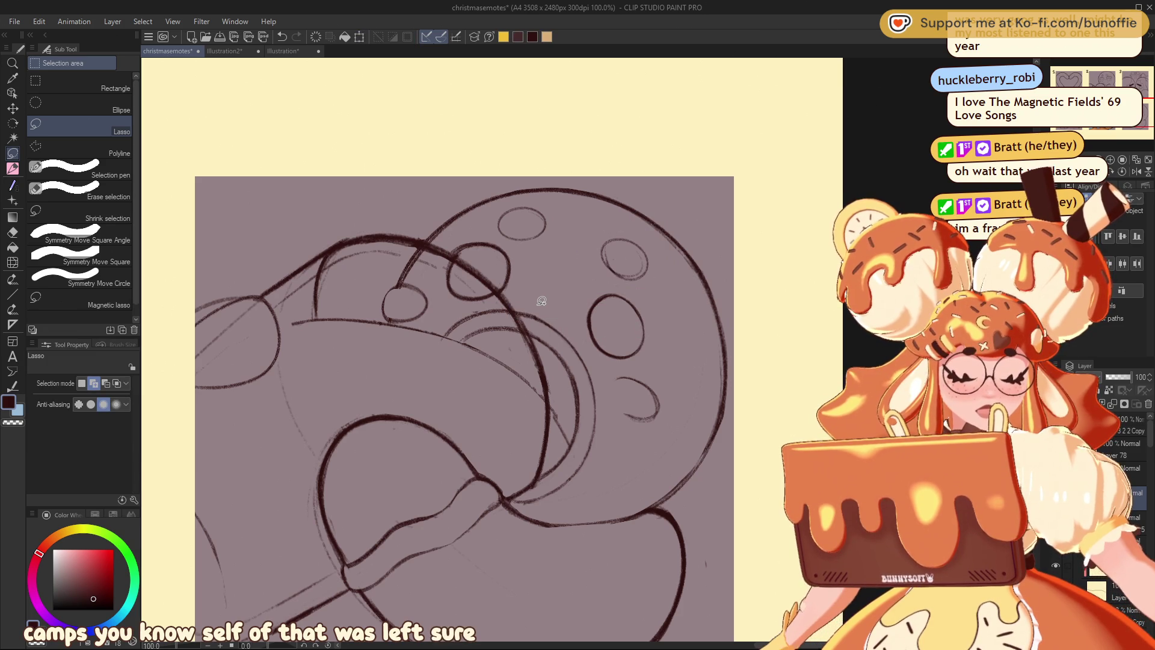
key(p)
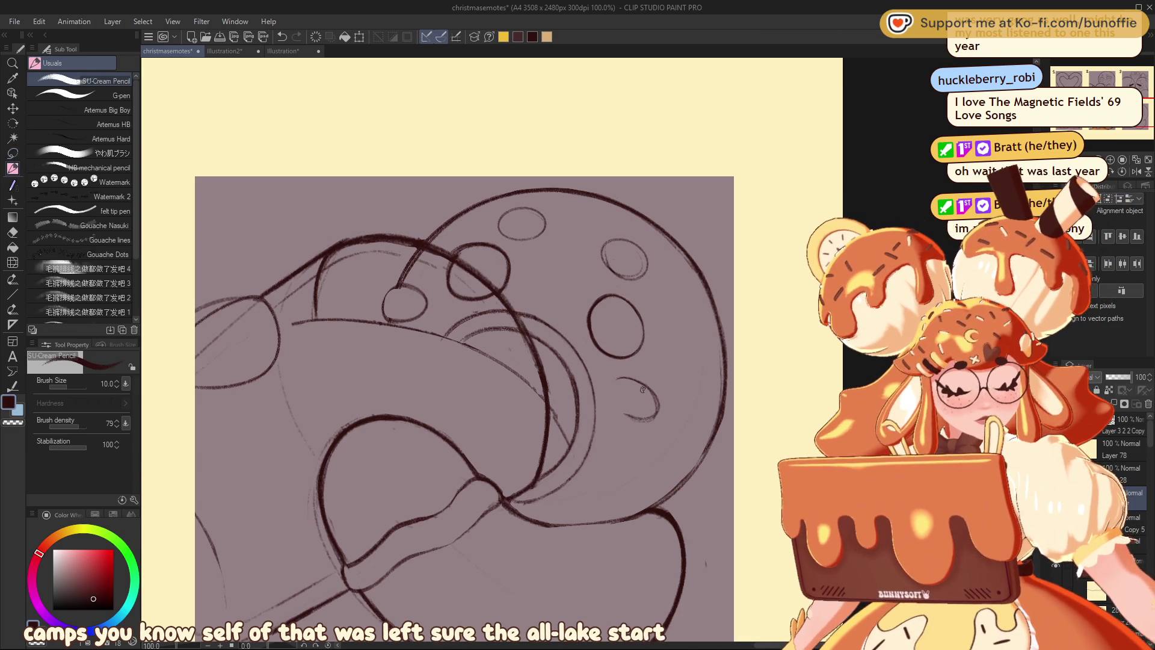